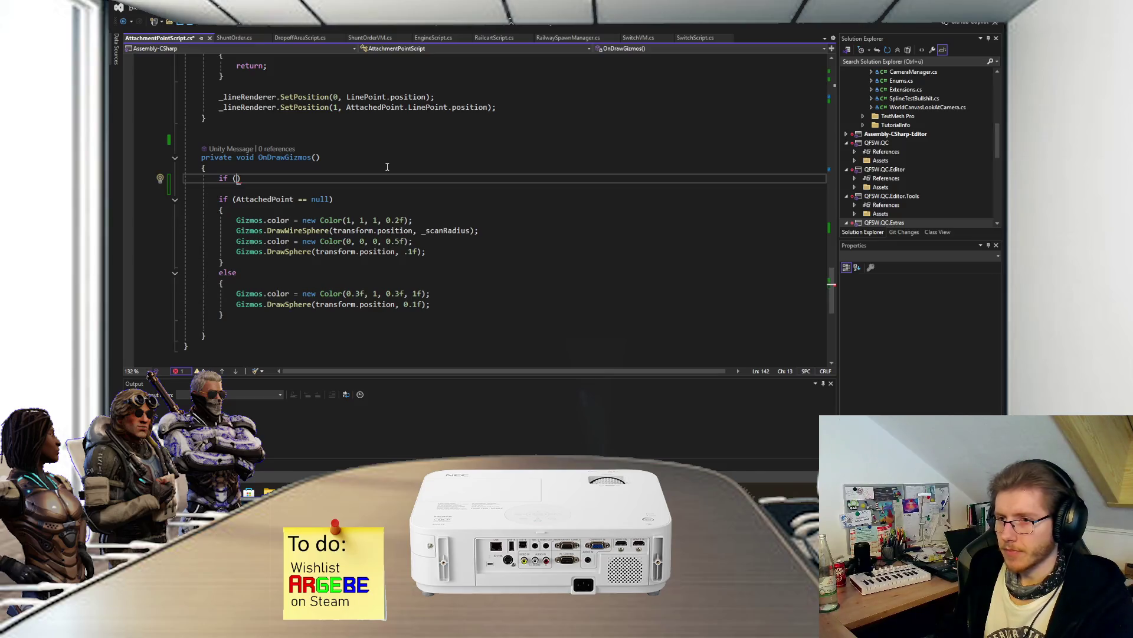
# - Make OnDrawGizmos return early with if (!CanInteract) return; so gizmos draw only when interactable
pyautogui.write('!Can')
pyautogui.press('Tab')
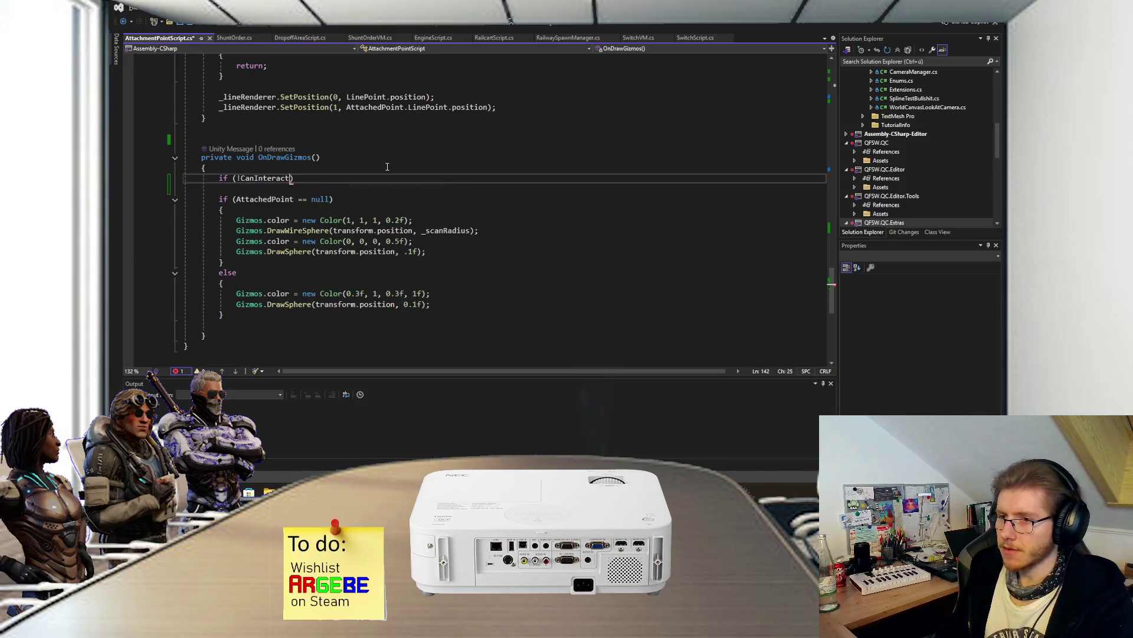
pyautogui.press('End')
pyautogui.press('Return')
pyautogui.write('{')
pyautogui.press('Return')
pyautogui.write('r')
pyautogui.press('Tab')
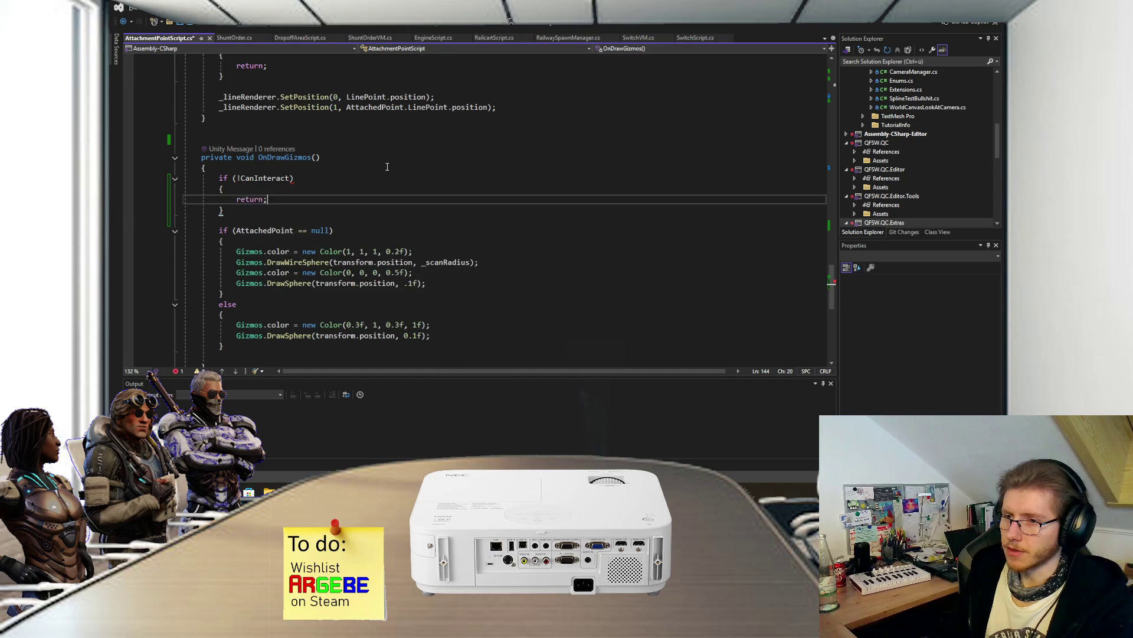
pyautogui.click(363, 169)
# - Default CanInteract to true, save AttachmentPointScript, and bring up RailwaySpawnManager.cs
pyautogui.scroll(20, 363, 172)
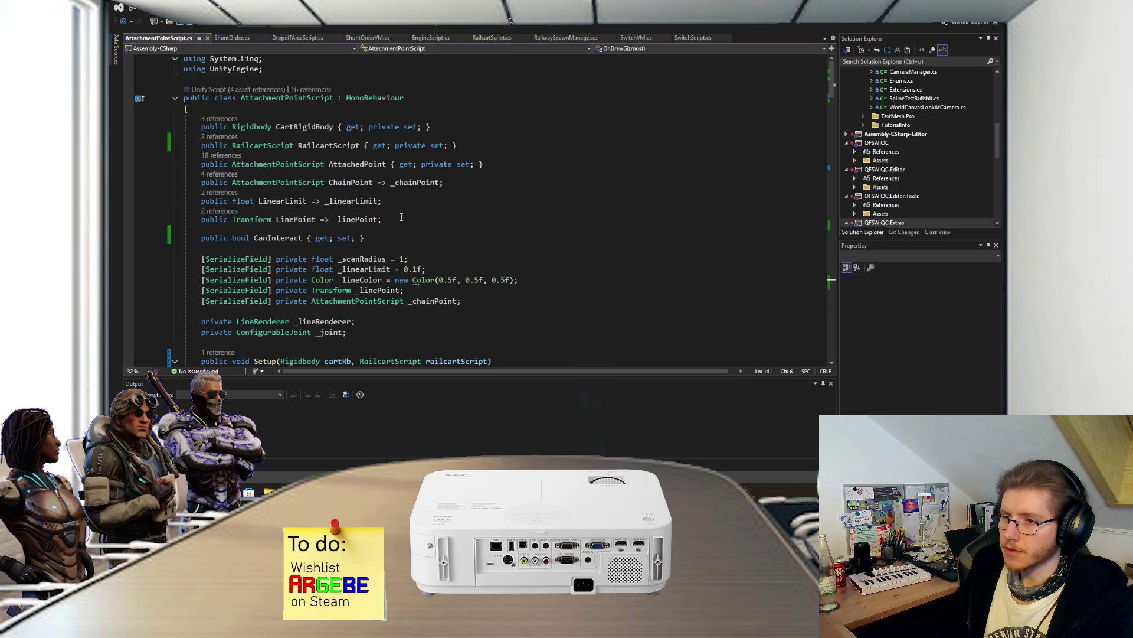
pyautogui.click(399, 234)
pyautogui.write('= true;')
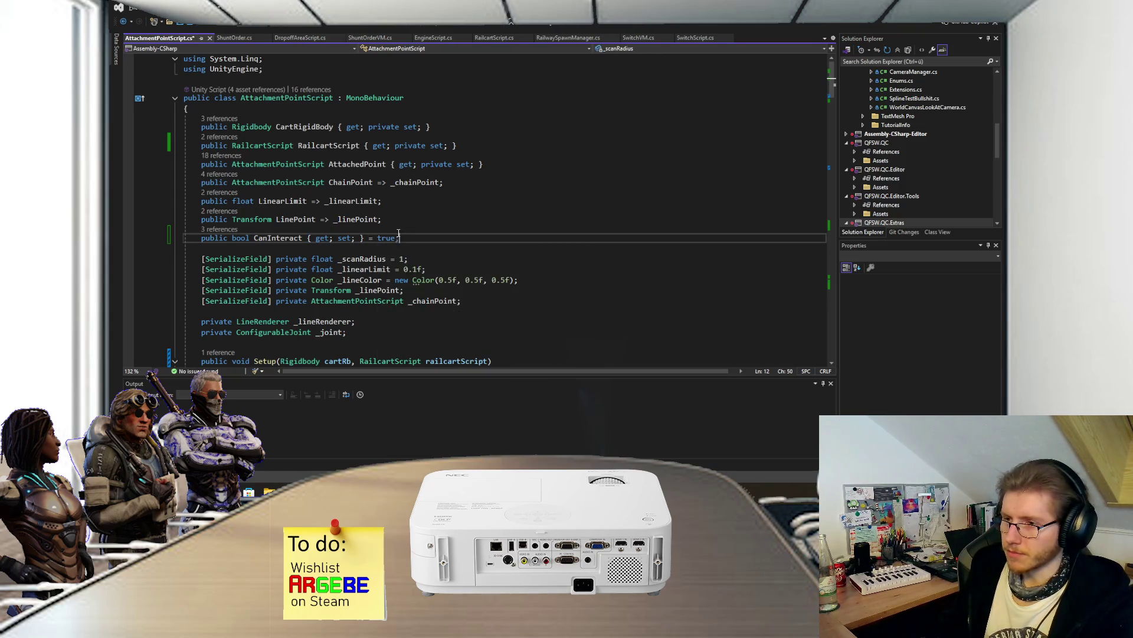
pyautogui.hotkey('ctrl', 's')
pyautogui.scroll(-15, 399, 233)
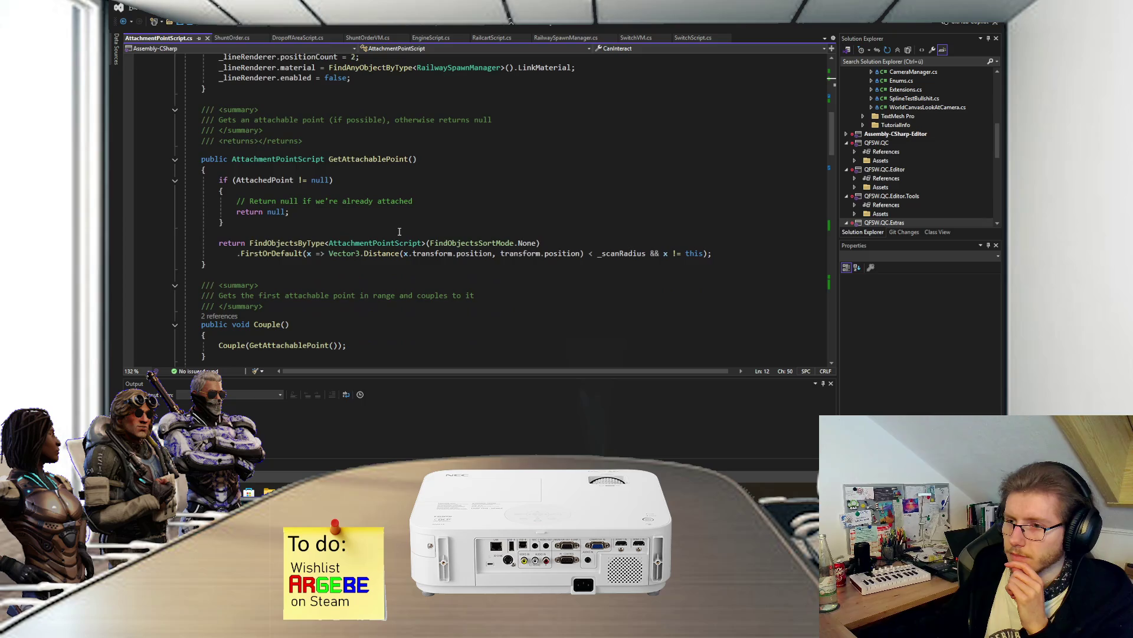
pyautogui.click(568, 38)
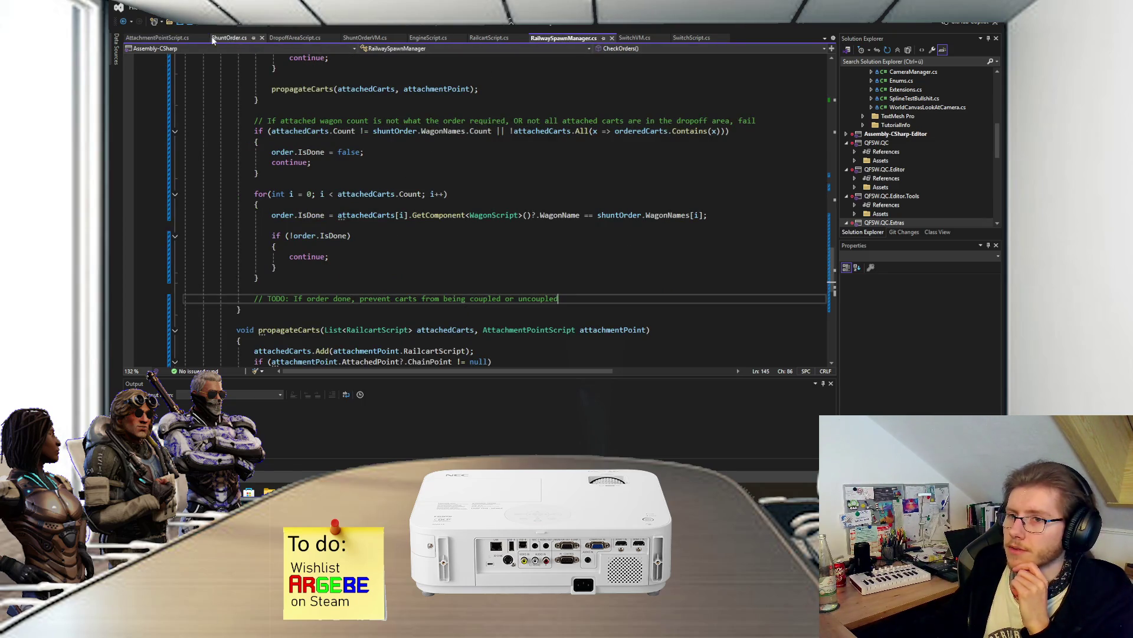
# - In RailcartScript's SetCoupleability, loop over AttachmentPoints setting each CanInteract = state, then save
pyautogui.click(491, 38)
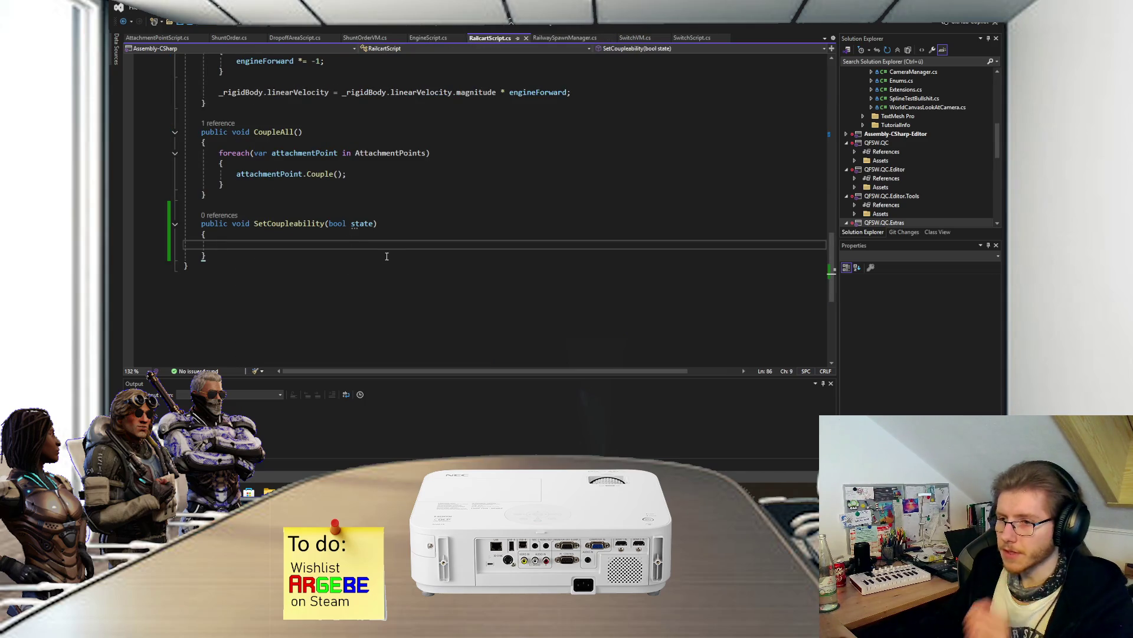
pyautogui.write('foreach(var ')
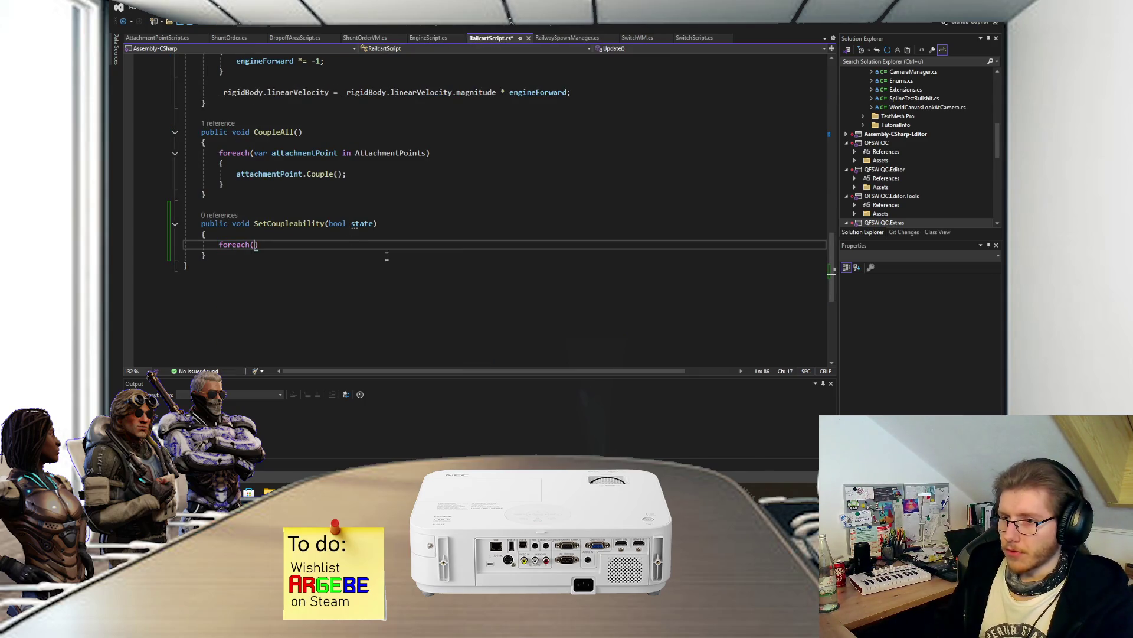
pyautogui.write('attachmentPoint ')
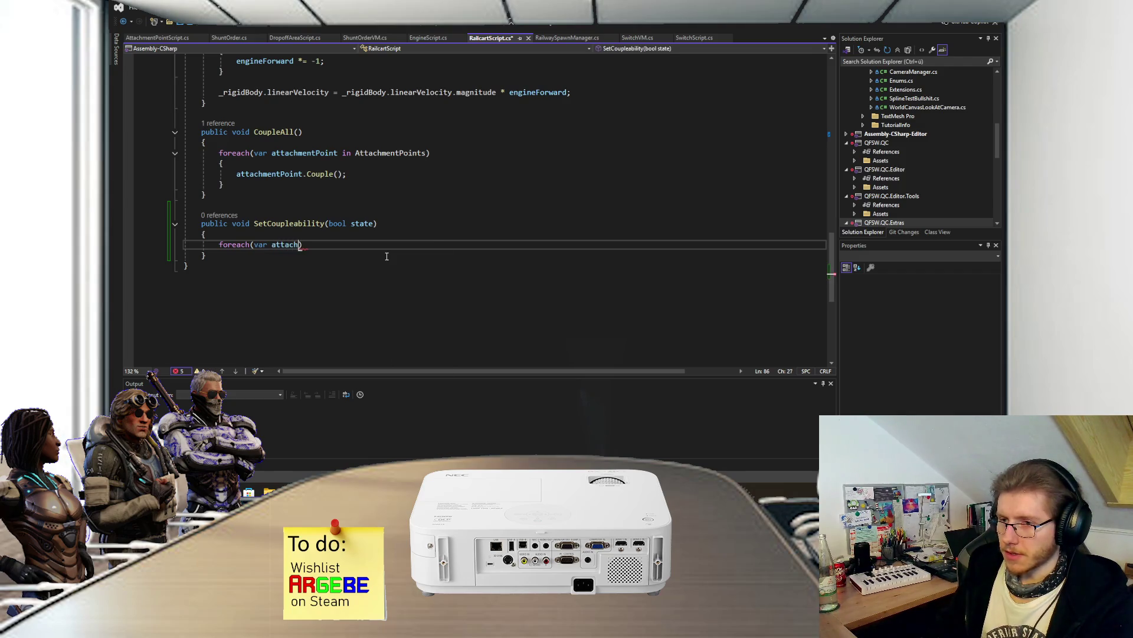
pyautogui.write('in')
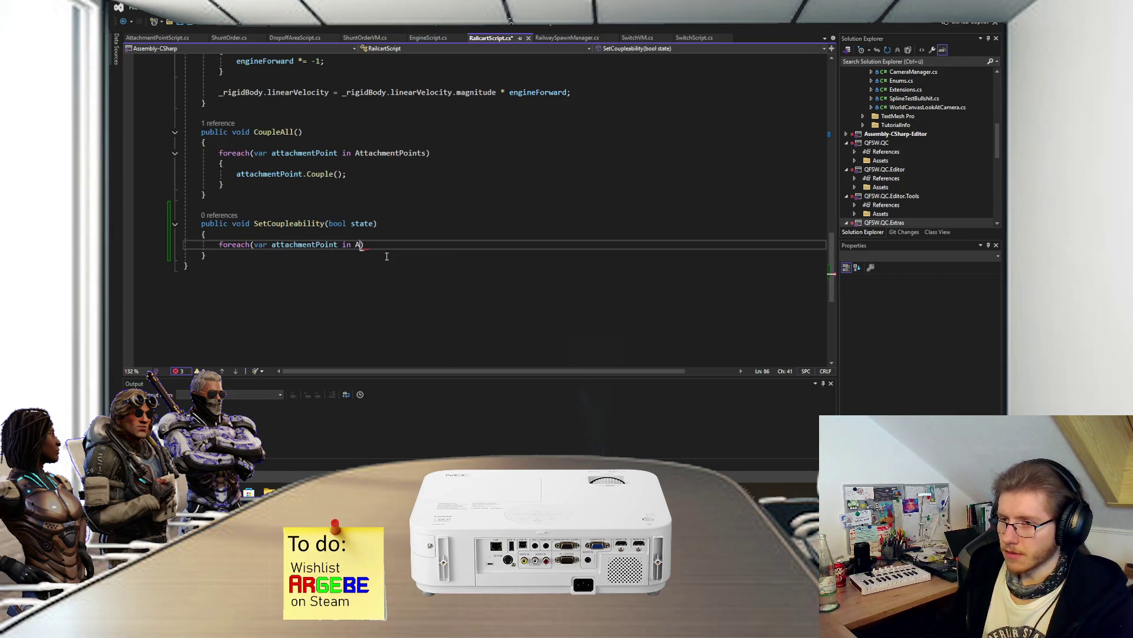
pyautogui.press('Tab')
pyautogui.press('Return')
pyautogui.write('{')
pyautogui.press('Return')
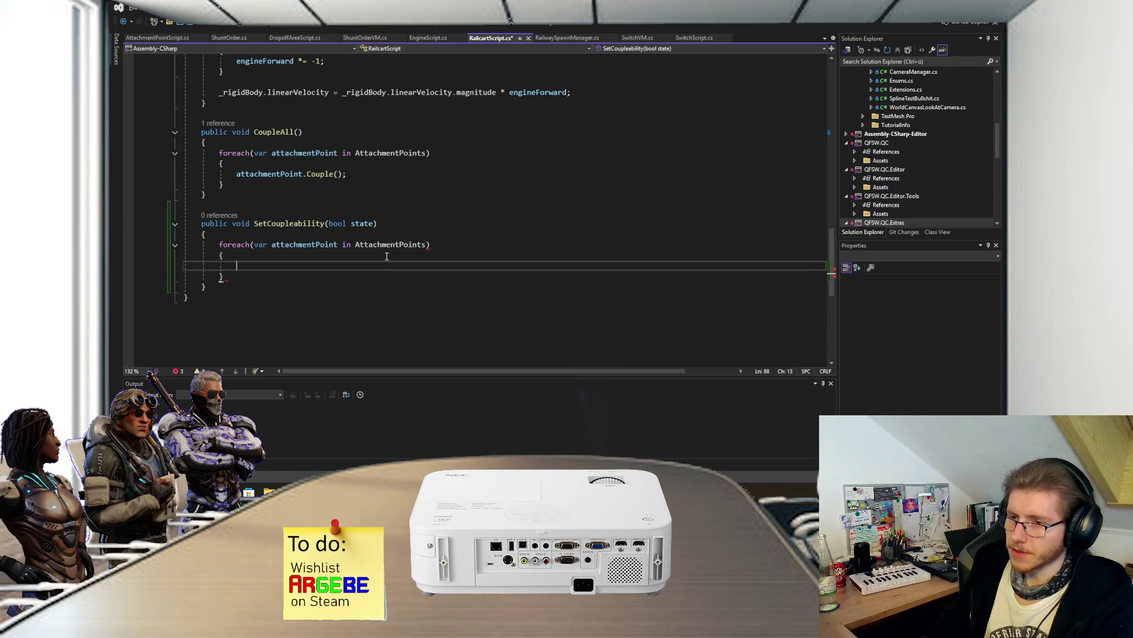
pyautogui.write('att')
pyautogui.press('Tab')
pyautogui.write('.')
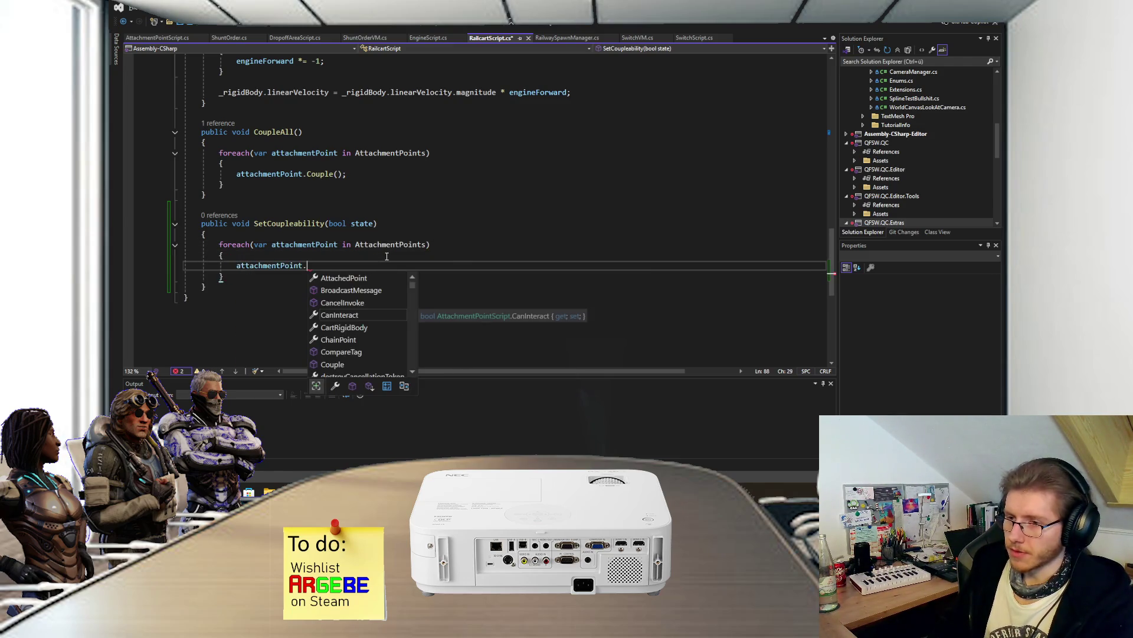
pyautogui.press('Tab')
pyautogui.write('= state;')
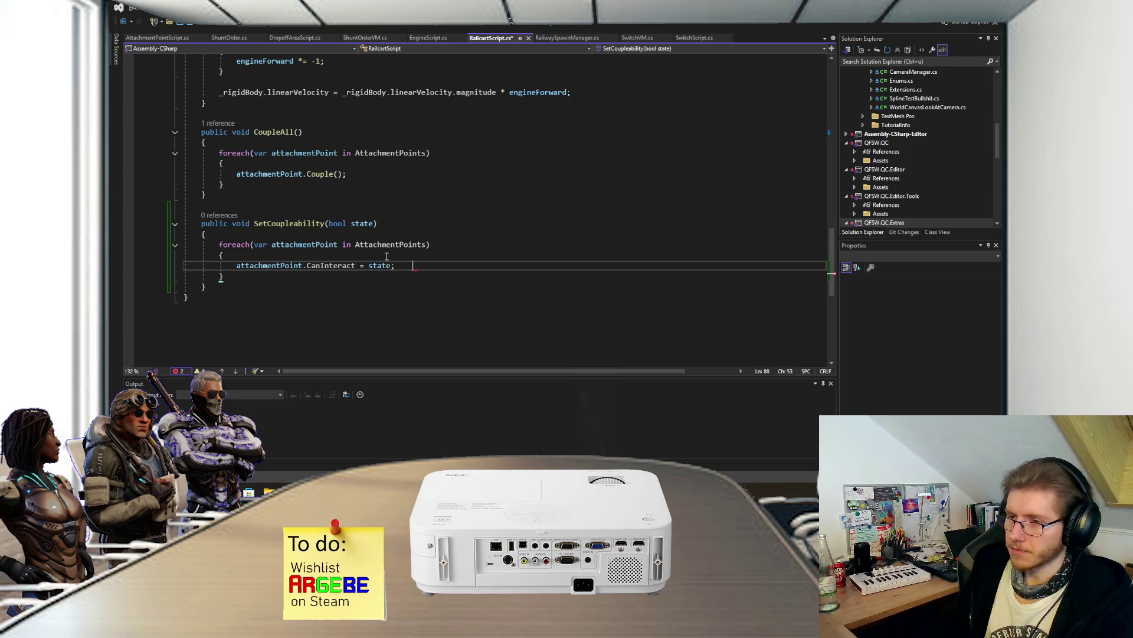
pyautogui.hotkey('ctrl', 's')
pyautogui.press('BackSpace')
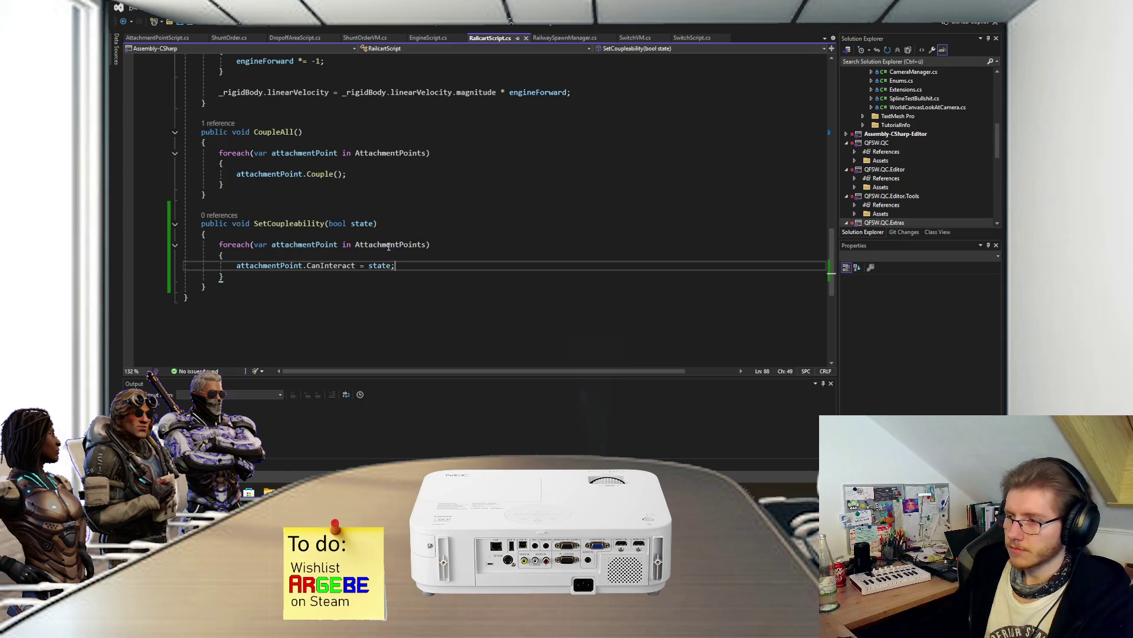
# - In RailwaySpawnManager.cs, strip the 'TODO: ' label from the order-complete comment, keeping the comment
pyautogui.click(559, 38)
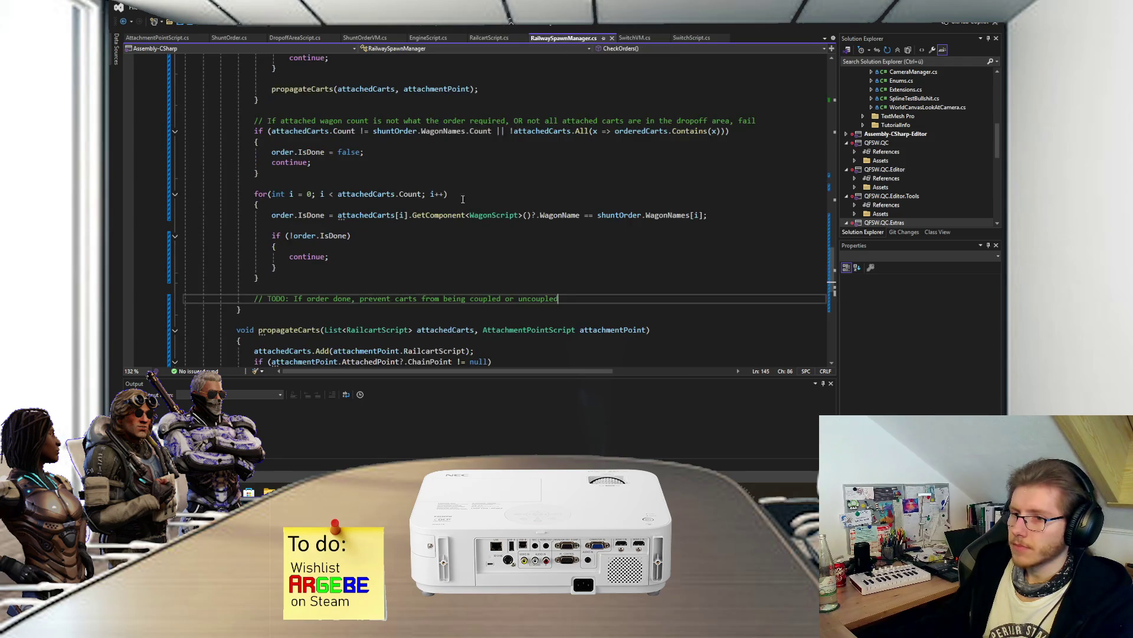
pyautogui.hotkey('shift', 'Up')
pyautogui.press('Return')
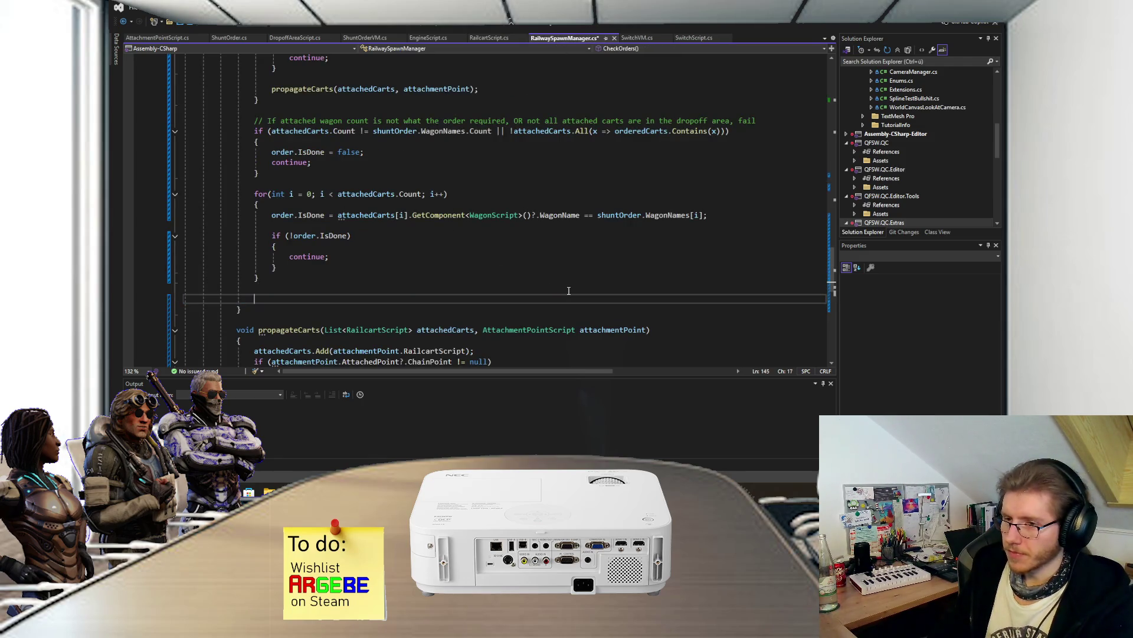
pyautogui.hotkey('ctrl', 'z')
pyautogui.click(341, 300)
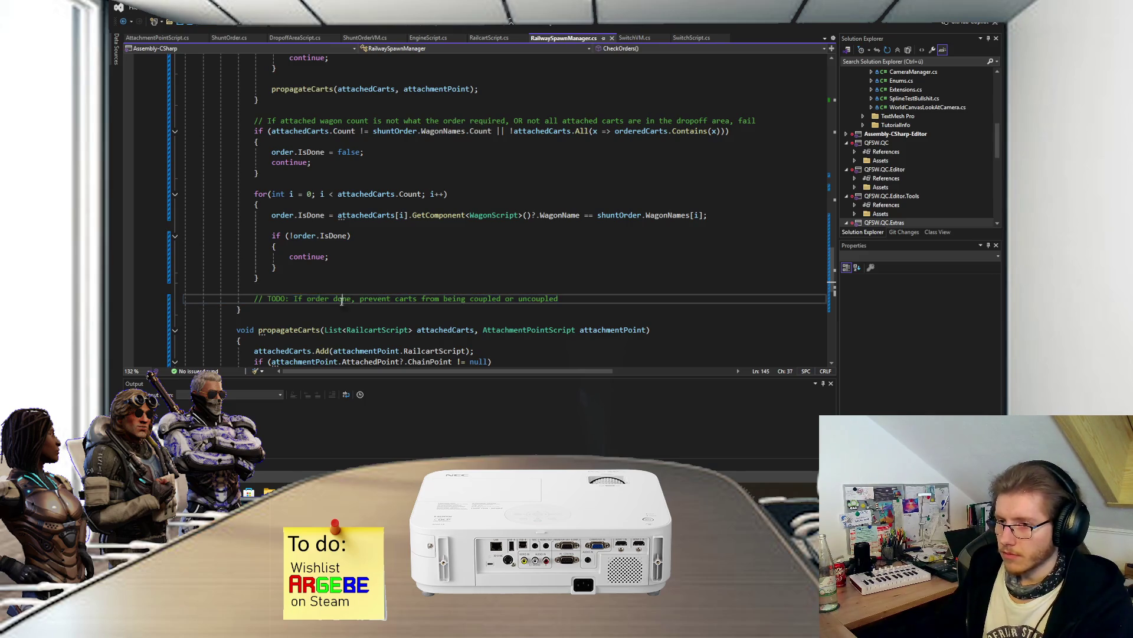
pyautogui.moveTo(294, 300); pyautogui.dragTo(264, 299)
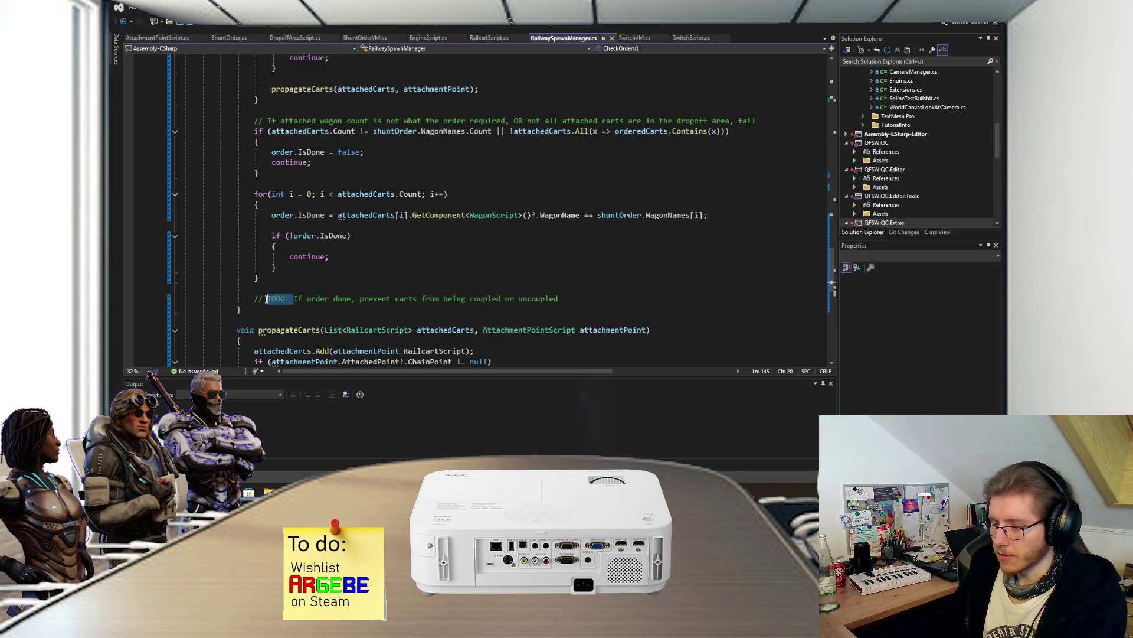
pyautogui.press('BackSpace')
pyautogui.press('BackSpace')
pyautogui.click(533, 295)
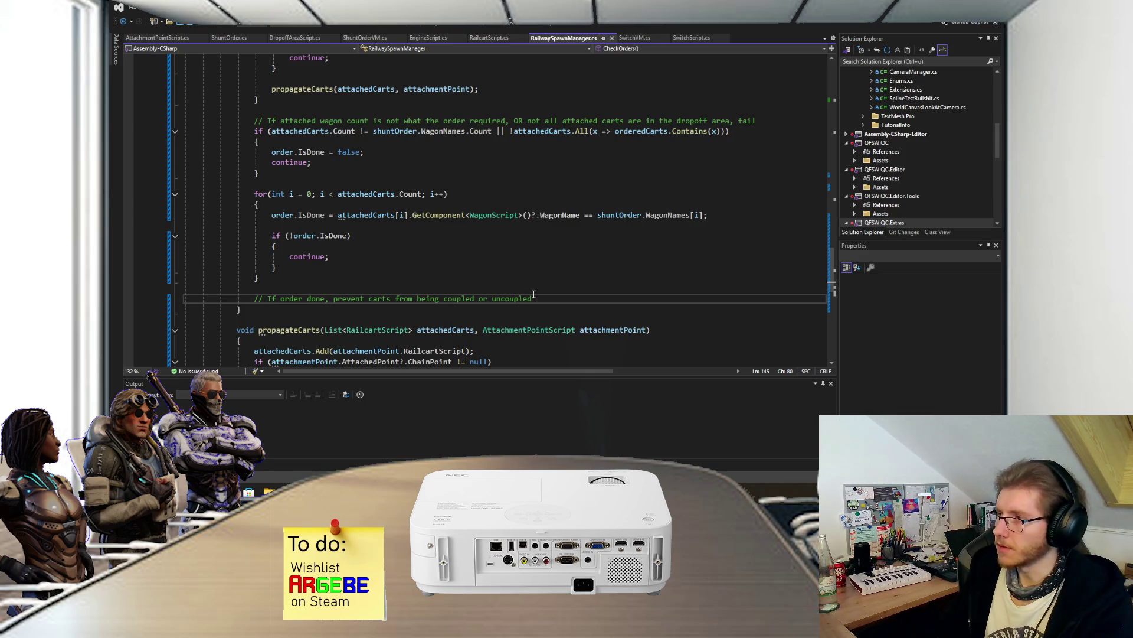
pyautogui.press('Return')
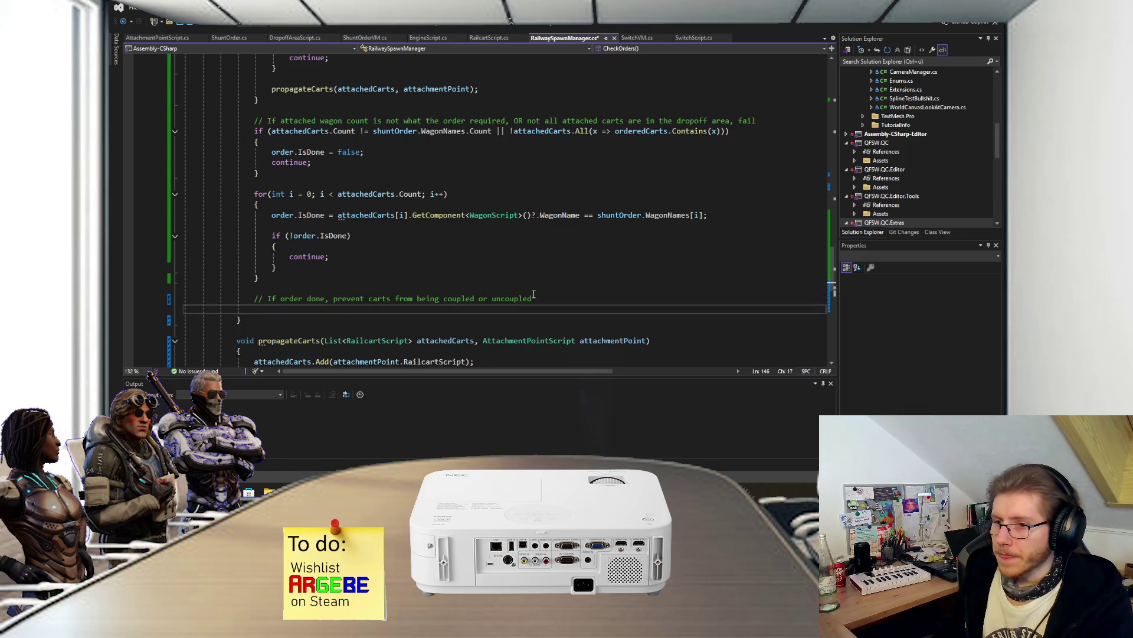
# - Add a foreach over attachedCarts calling attachedCart.SetCoupleability(false), and save the script
pyautogui.write('foreach(var ')
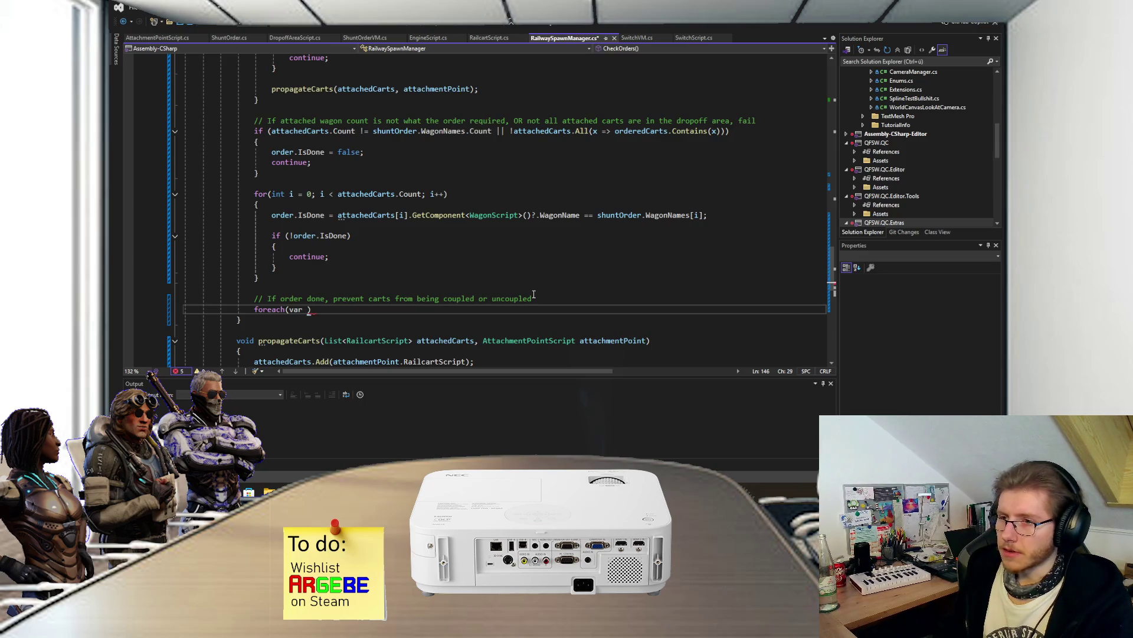
pyautogui.write('atta')
pyautogui.write('chedCa')
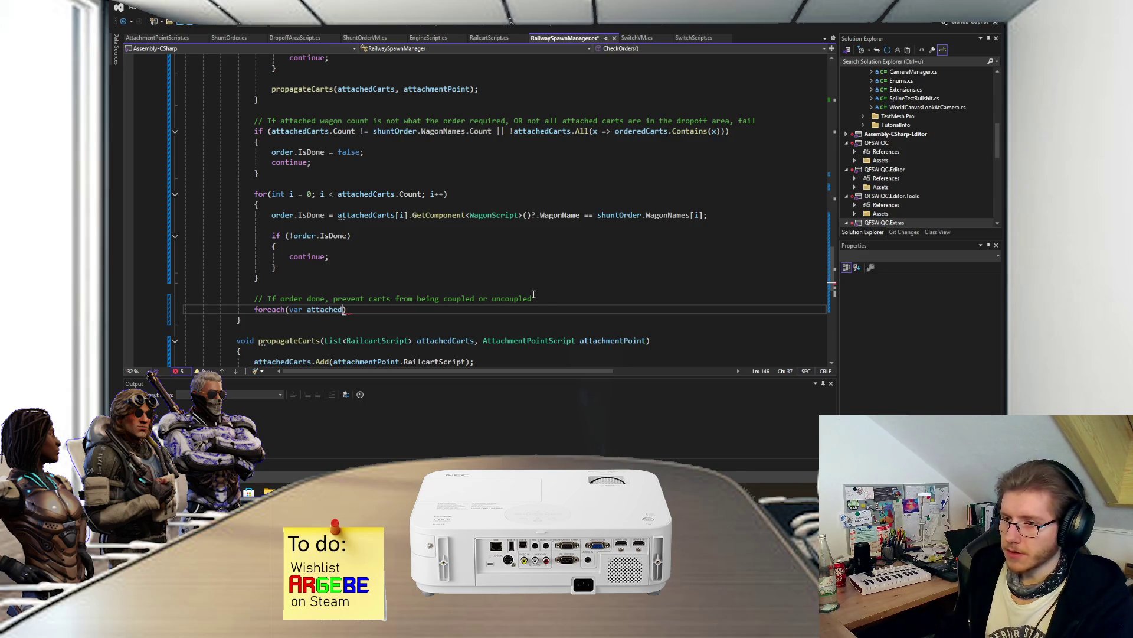
pyautogui.write('rt')
pyautogui.write(' in attachedCarts')
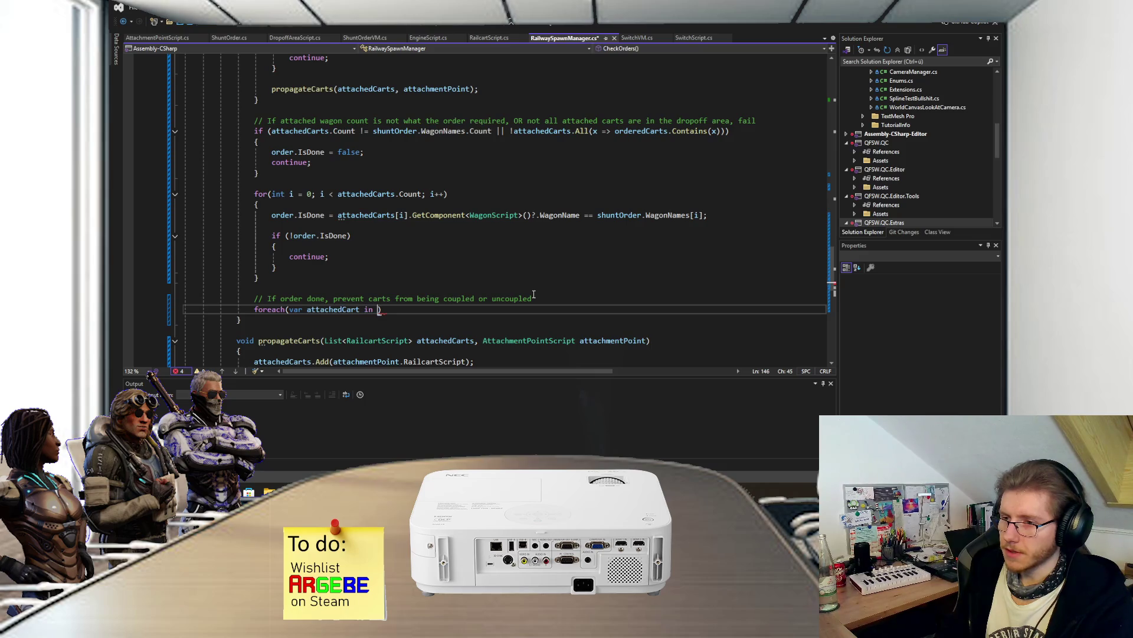
pyautogui.press('Return')
pyautogui.write('{')
pyautogui.press('Return')
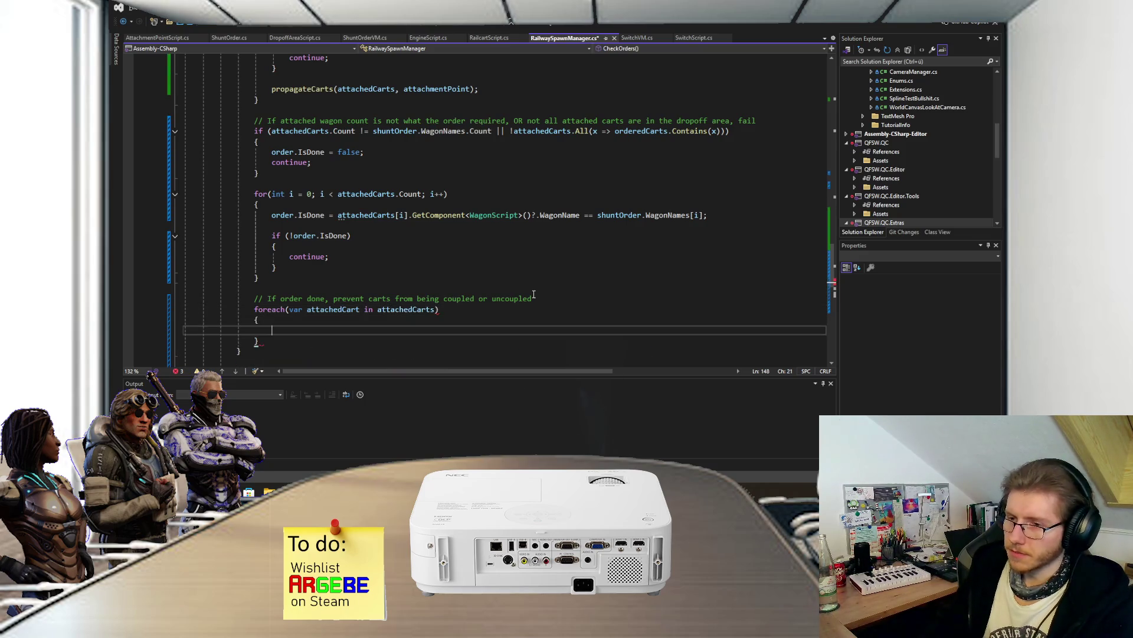
pyautogui.write('attachedCart.SetCoupleability(false')
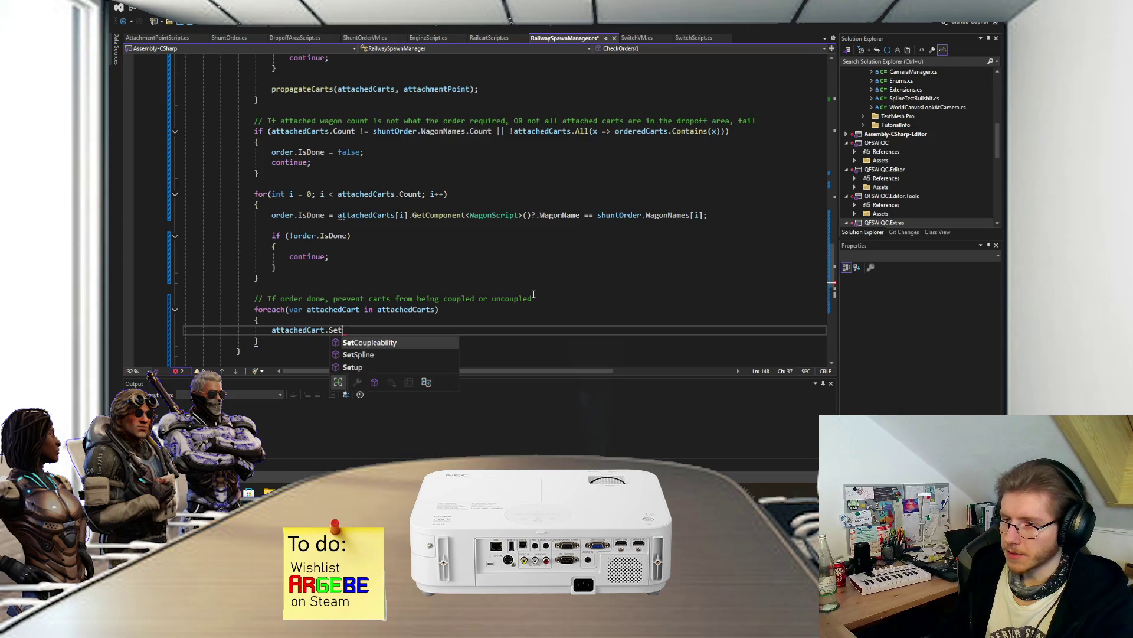
pyautogui.write(');')
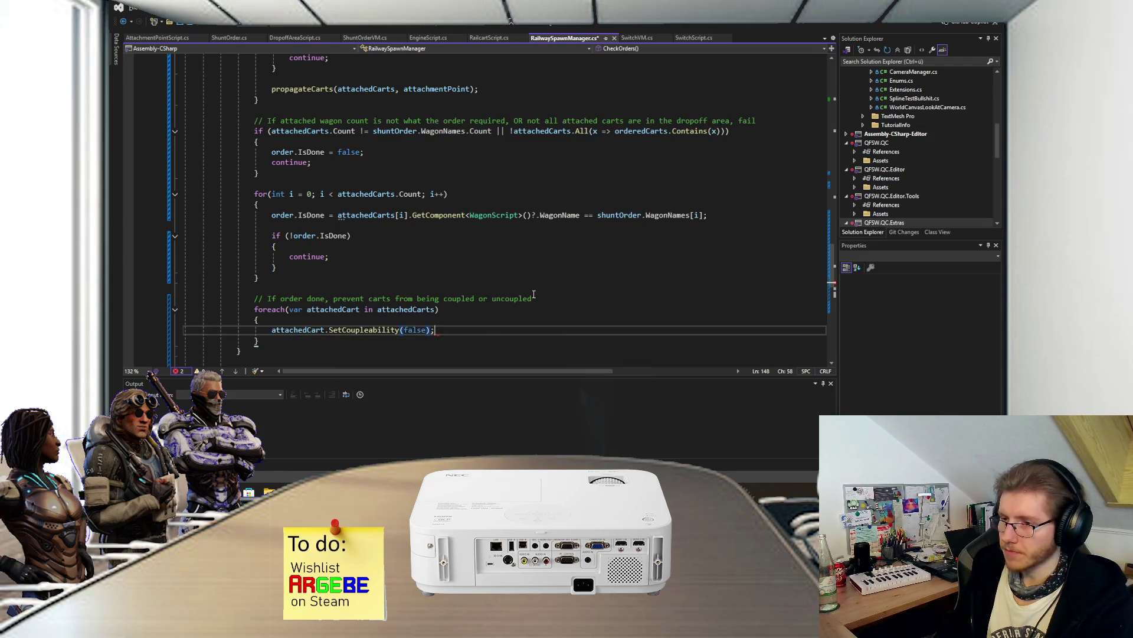
pyautogui.hotkey('ctrl', 's')
pyautogui.scroll(-3, 521, 269)
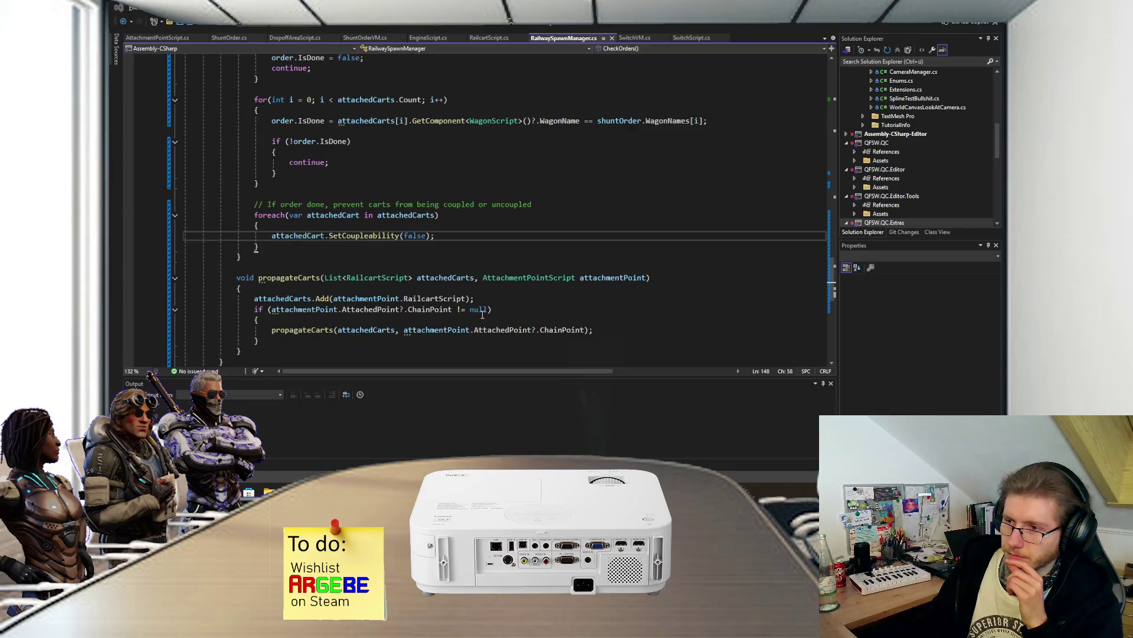
pyautogui.click(425, 434)
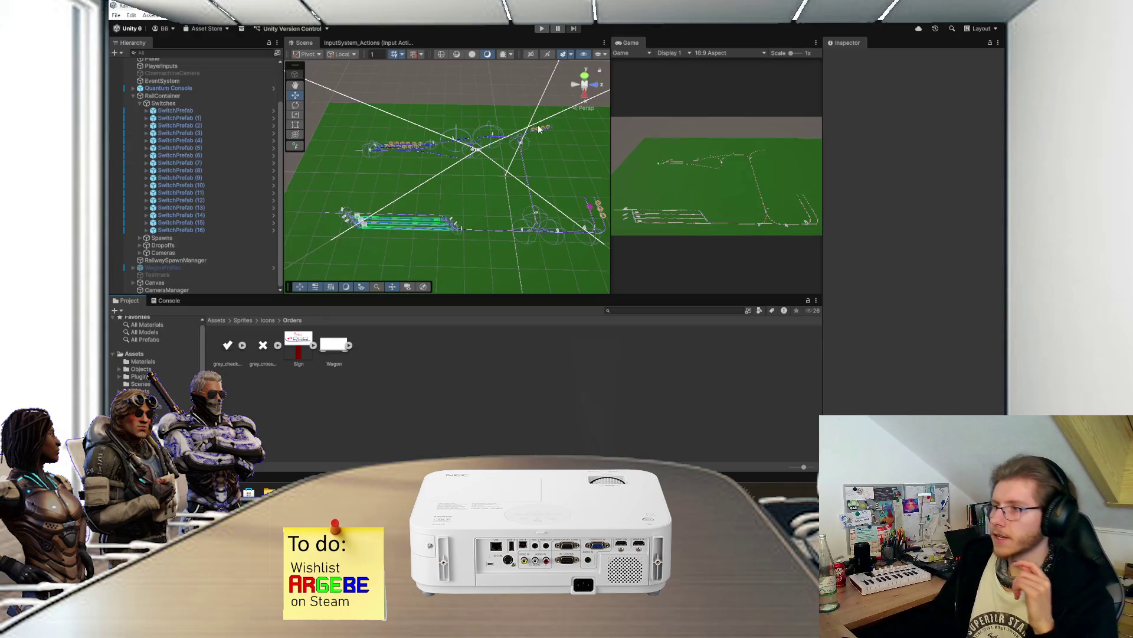
# - Run and stop a quick play-mode test, then return to the RailwaySpawnManager code
pyautogui.click(541, 28)
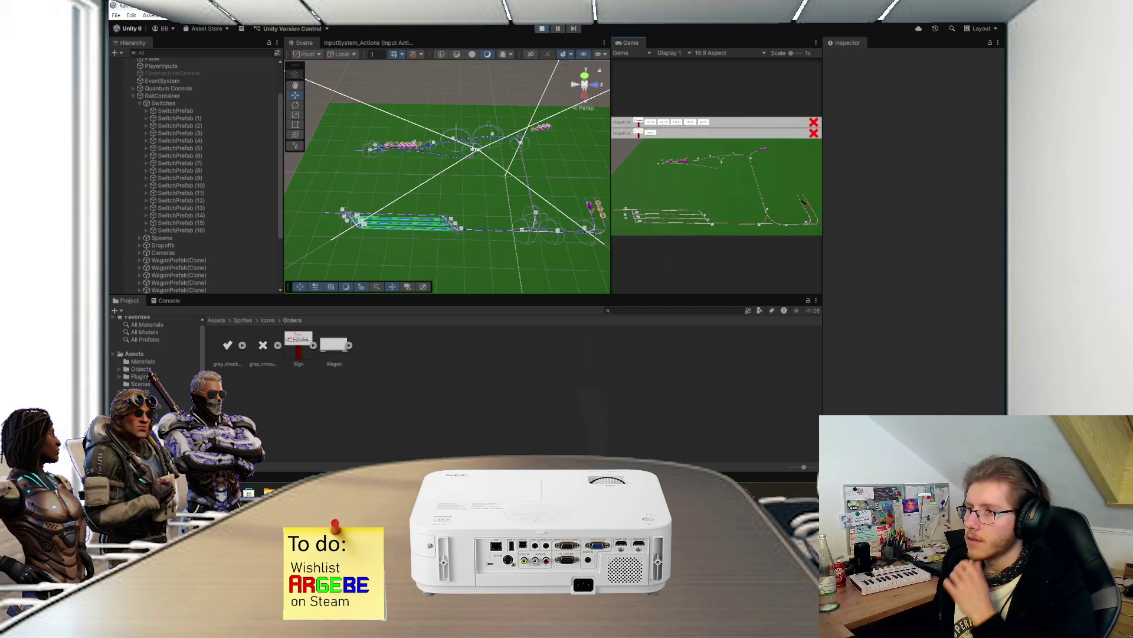
pyautogui.click(542, 29)
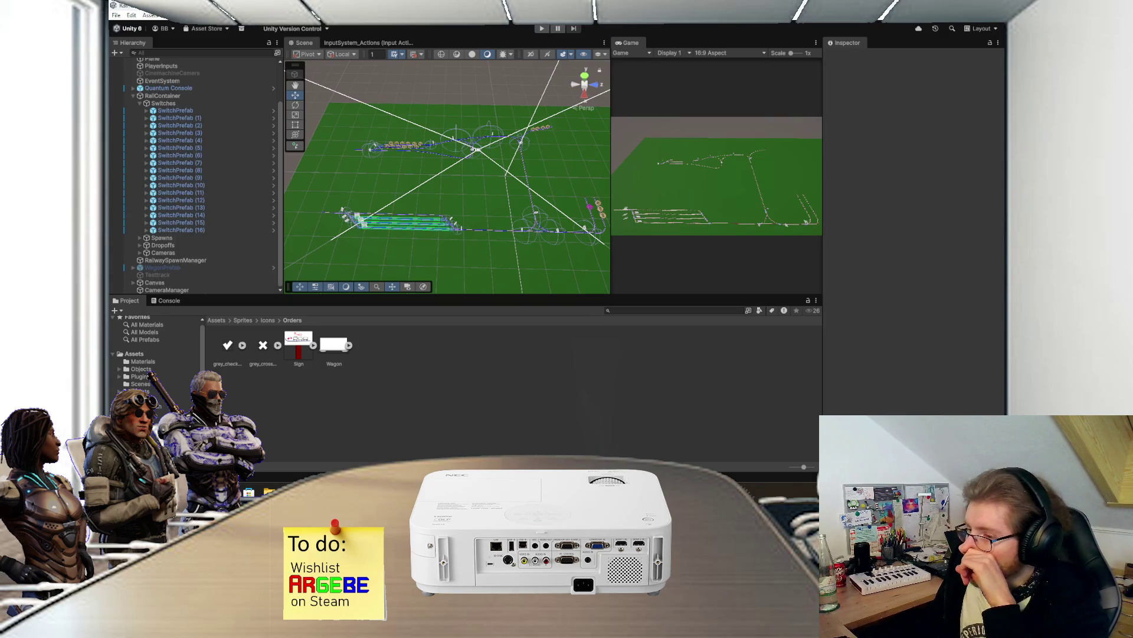
pyautogui.hotkey('alt', 'Tab')
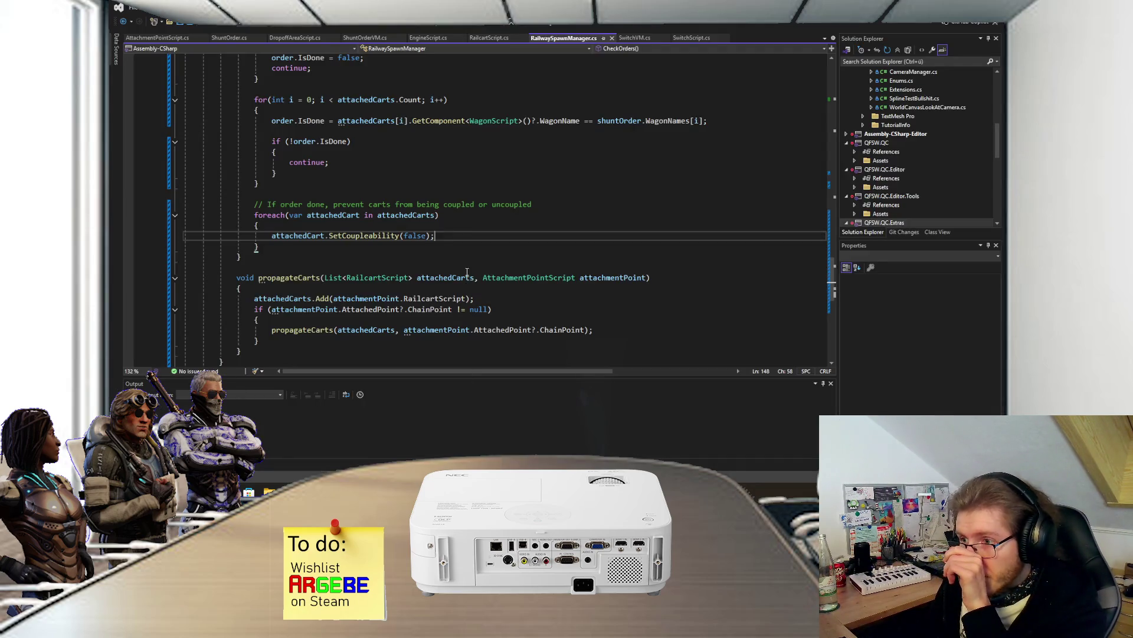
# - Review Couple() in AttachmentPointScript and check where RailcartScript is referenced
pyautogui.click(159, 38)
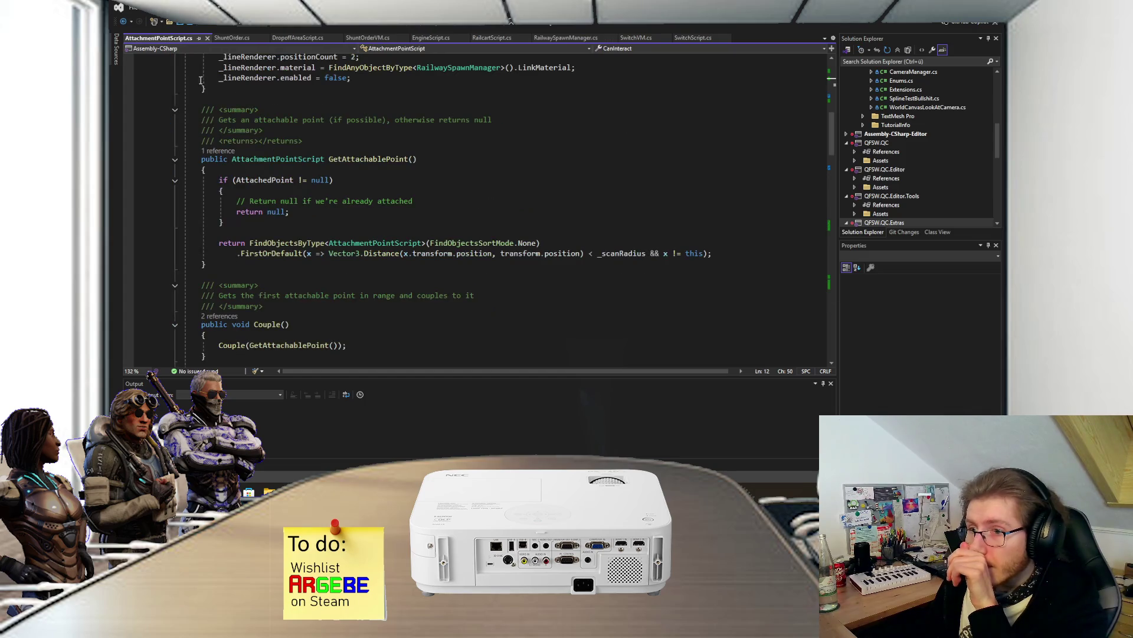
pyautogui.scroll(2, 309, 193)
pyautogui.scroll(-7, 319, 207)
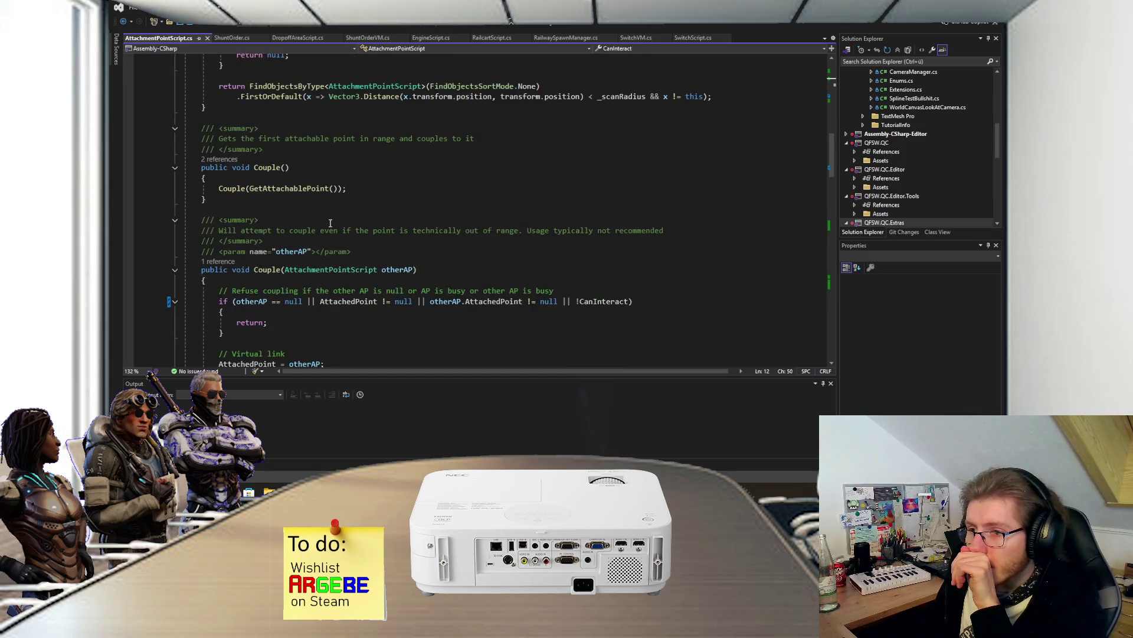
pyautogui.scroll(15, 344, 234)
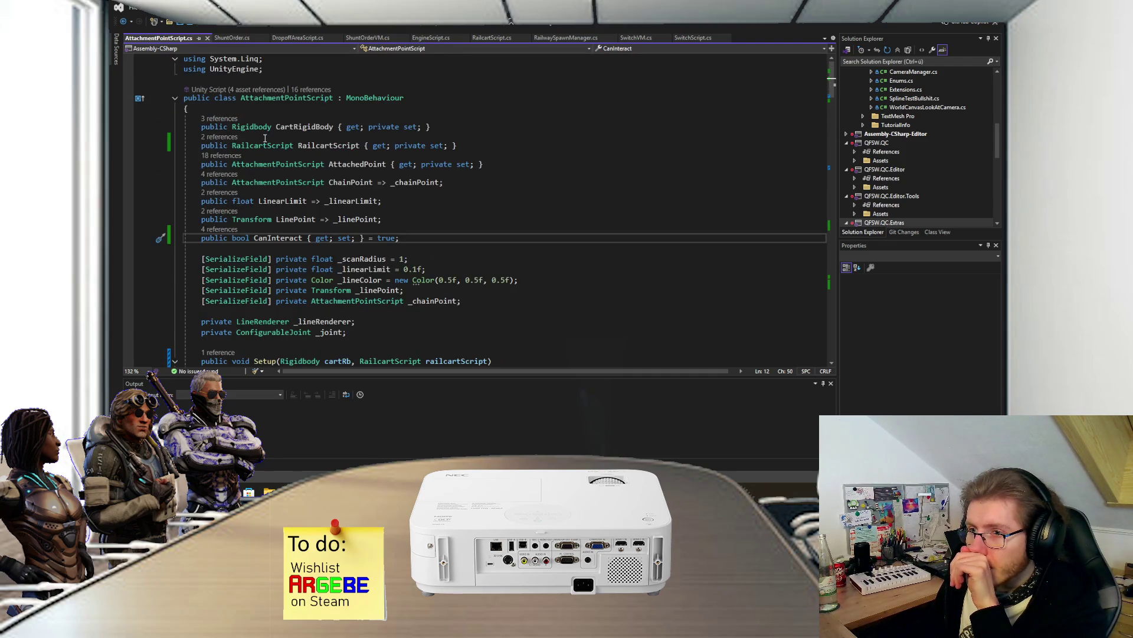
pyautogui.click(264, 145)
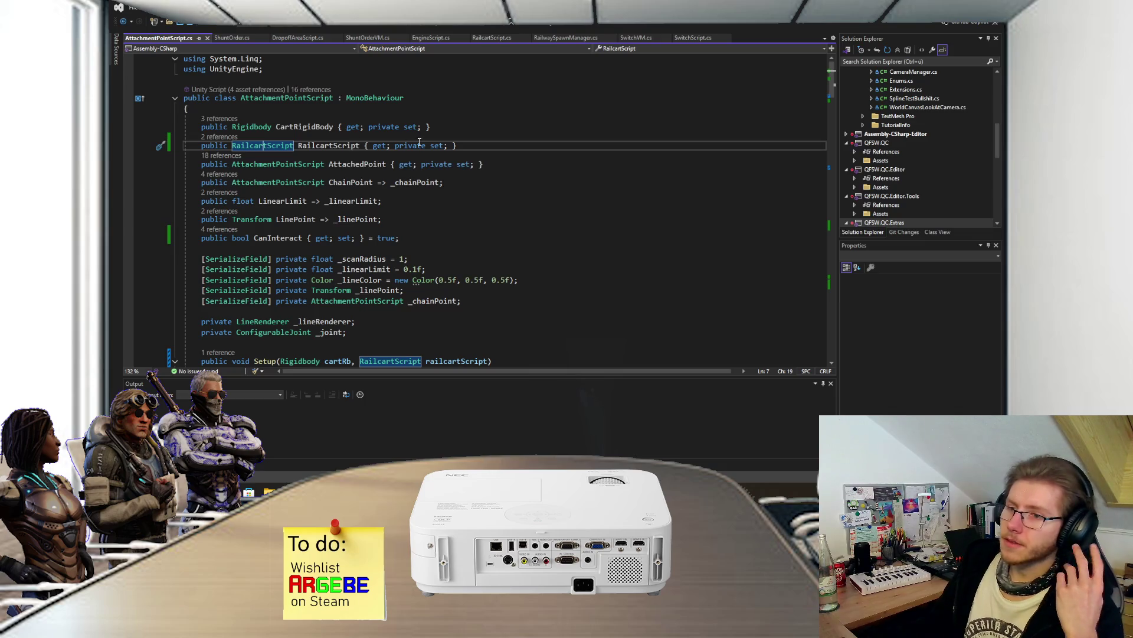
# - In DropoffAreaScript, inspect _railcarts uses in OnTriggerEnter/OnTriggerExit and place the caret after its declaration
pyautogui.click(296, 38)
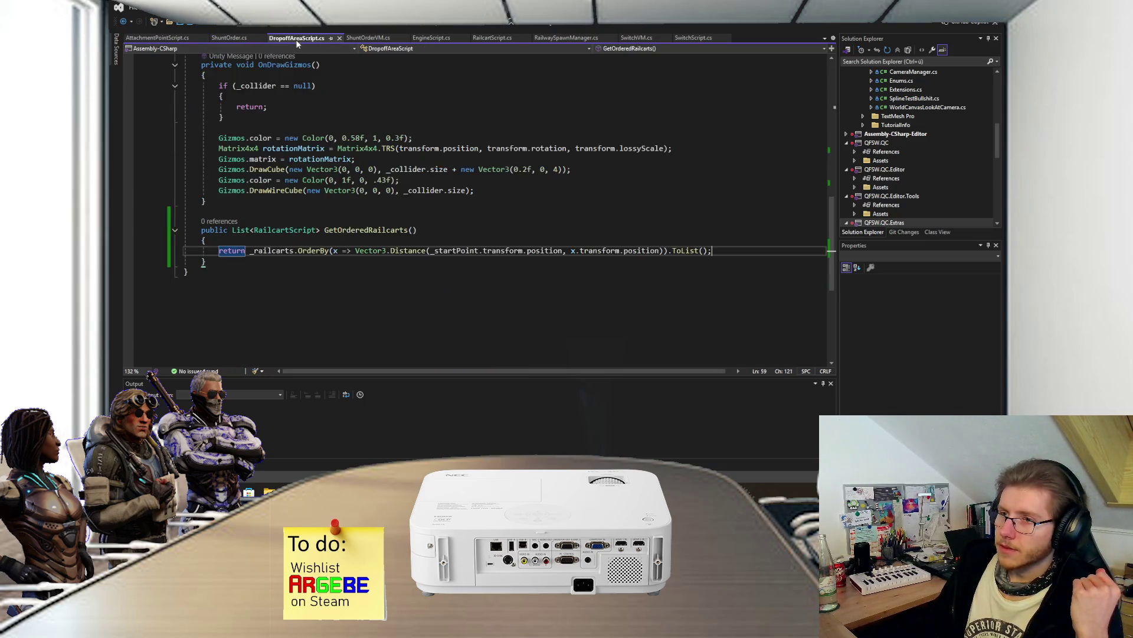
pyautogui.scroll(5, 311, 227)
pyautogui.scroll(10, 311, 227)
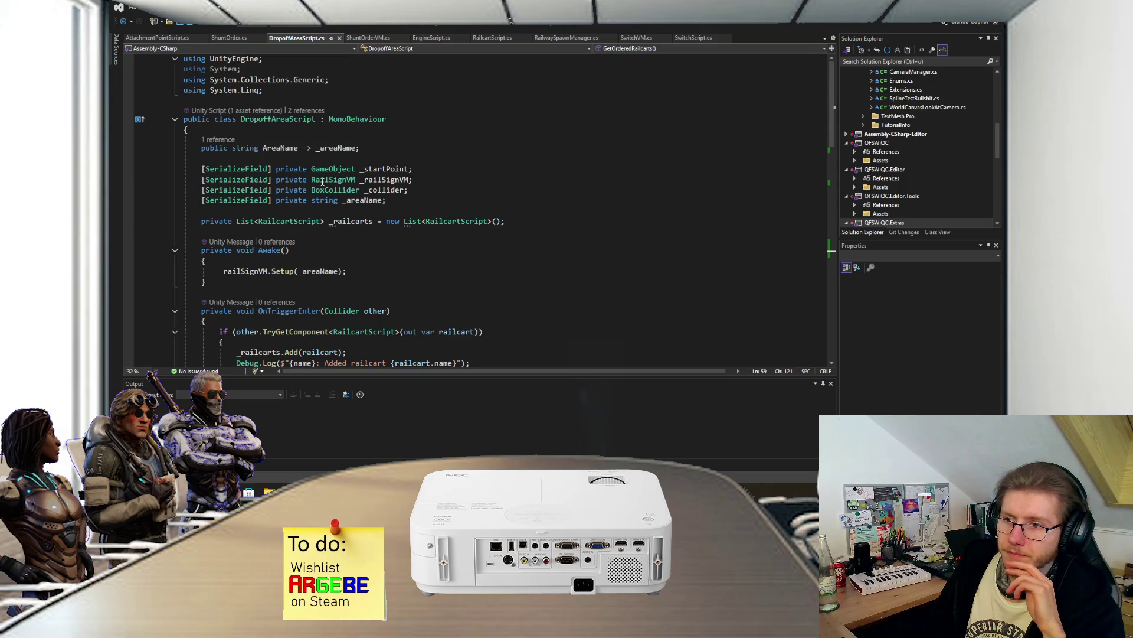
pyautogui.click(293, 219)
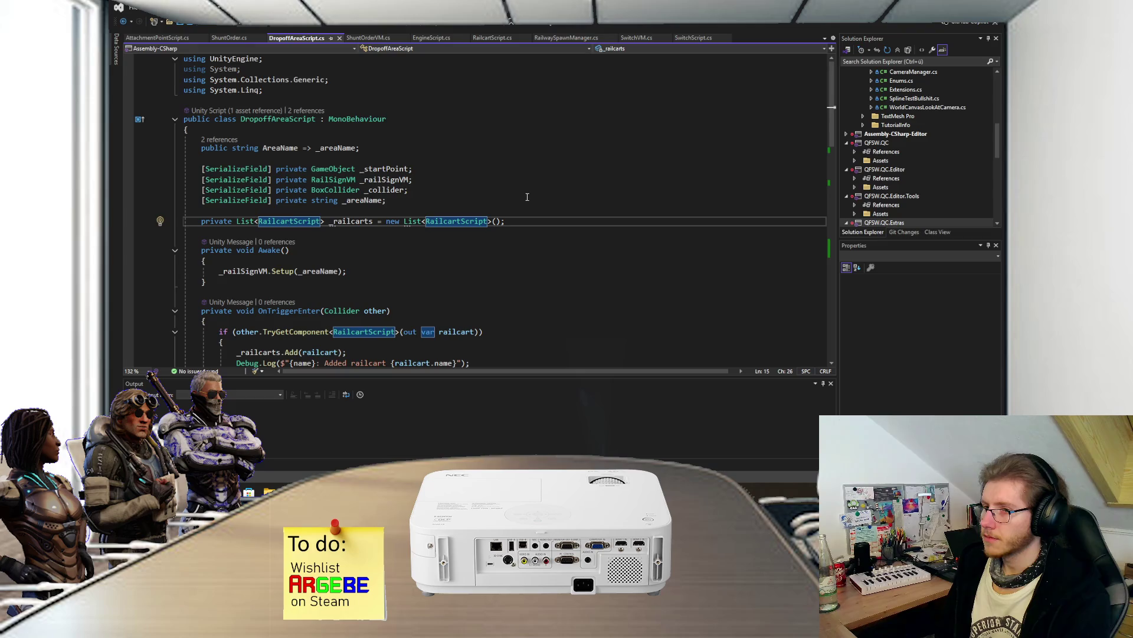
pyautogui.scroll(-10, 412, 227)
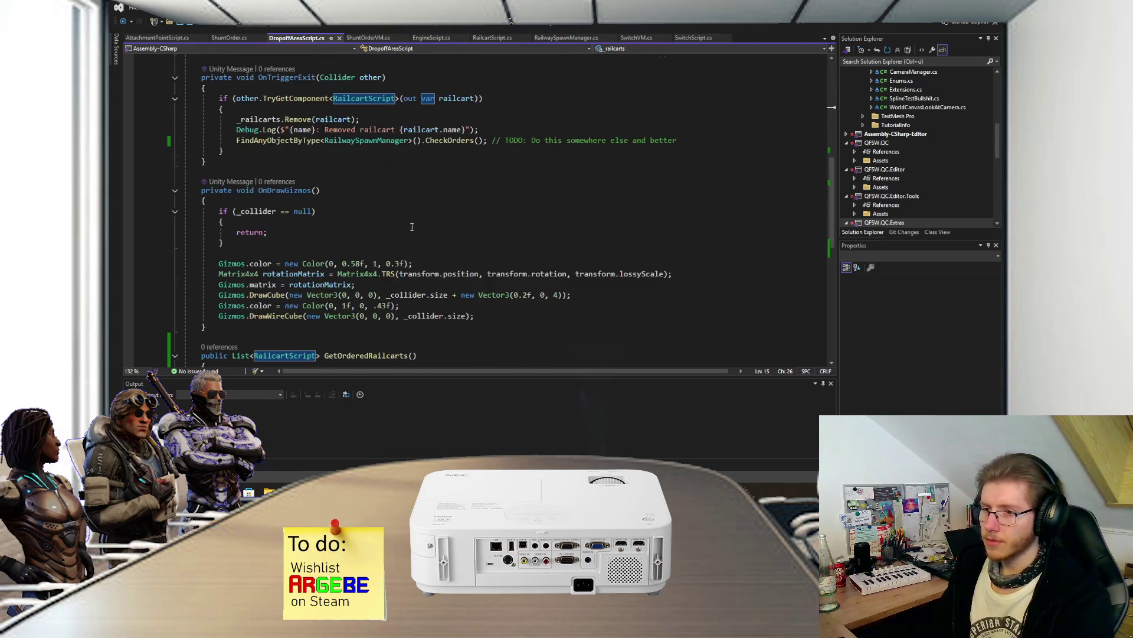
pyautogui.scroll(-3, 345, 203)
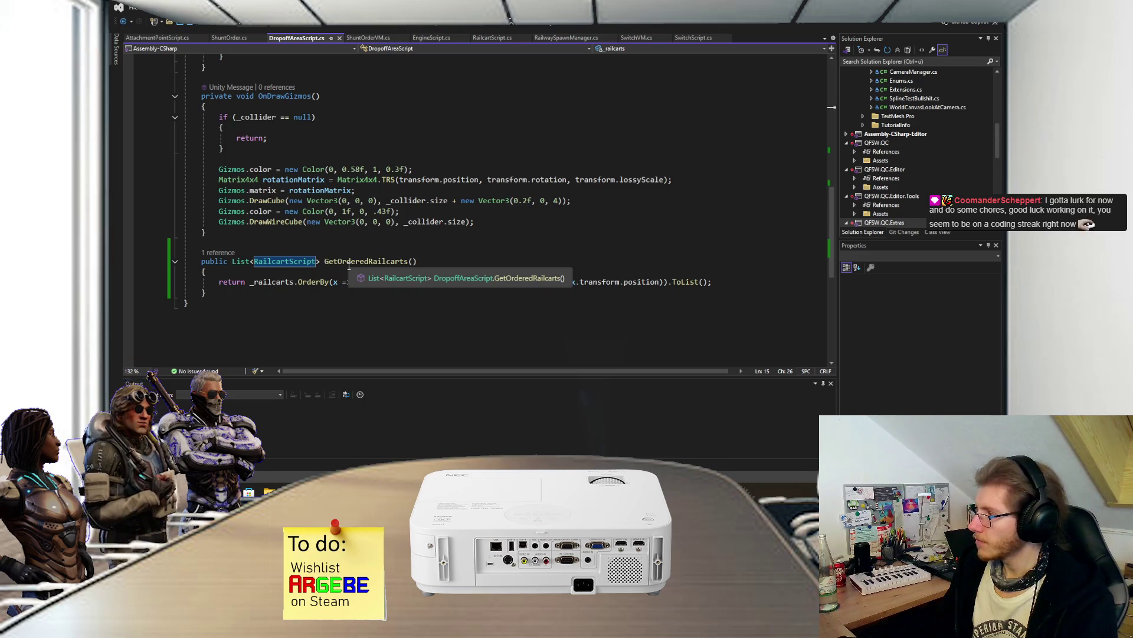
pyautogui.scroll(15, 319, 266)
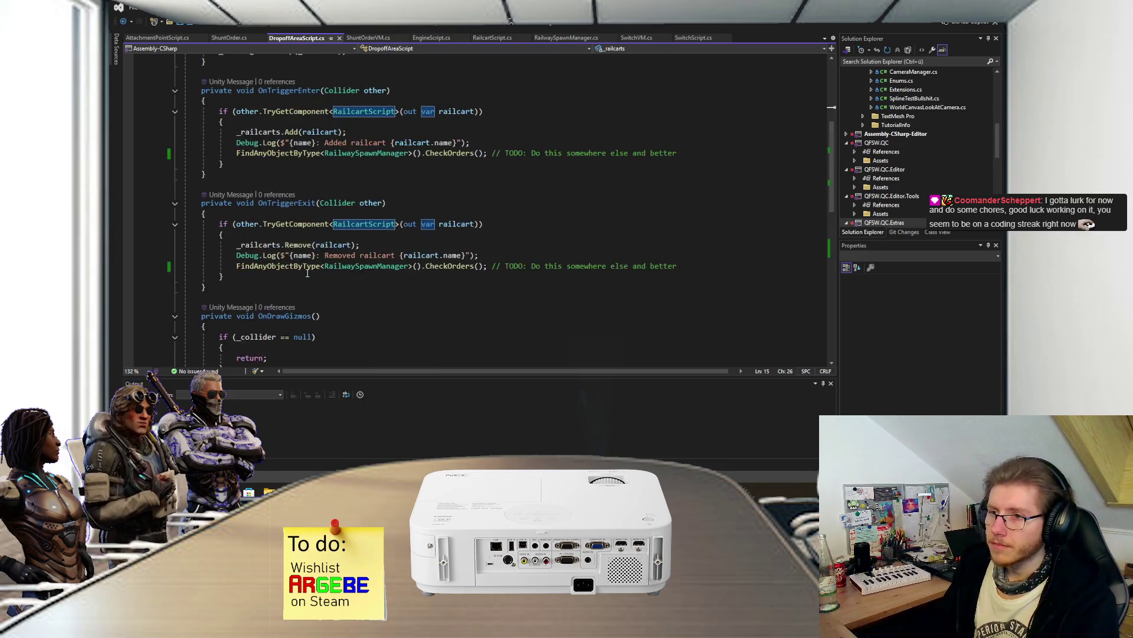
pyautogui.click(540, 221)
# - Write a TODO comment about listening for the couple action after _railcarts, save, and recompile in Unity
pyautogui.write('// TODO: Listen')
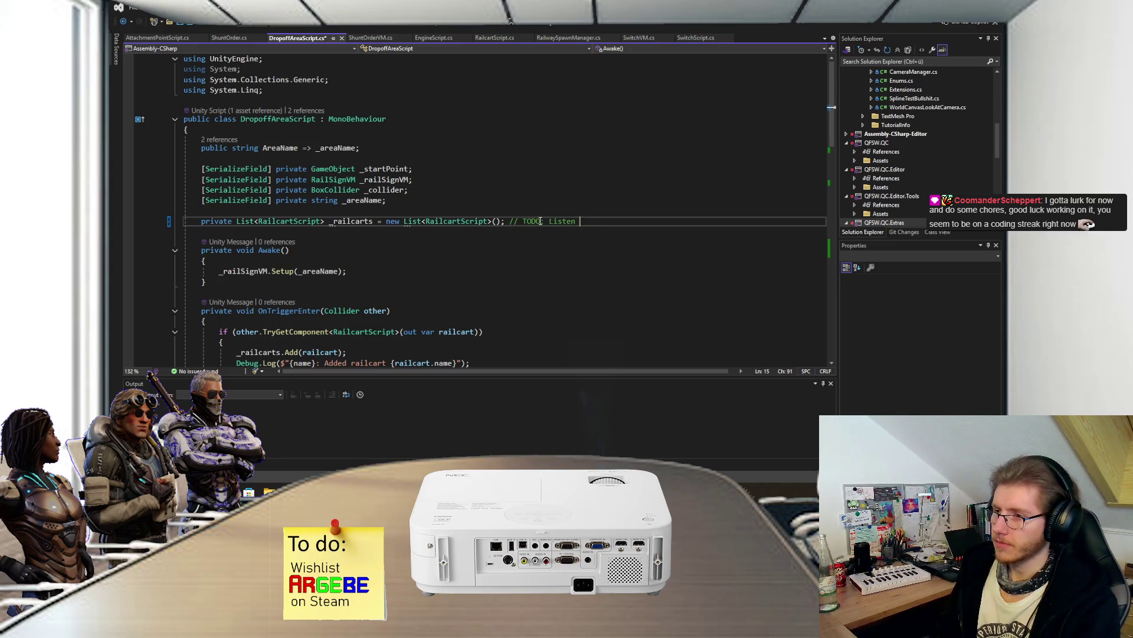
pyautogui.write('e action in here')
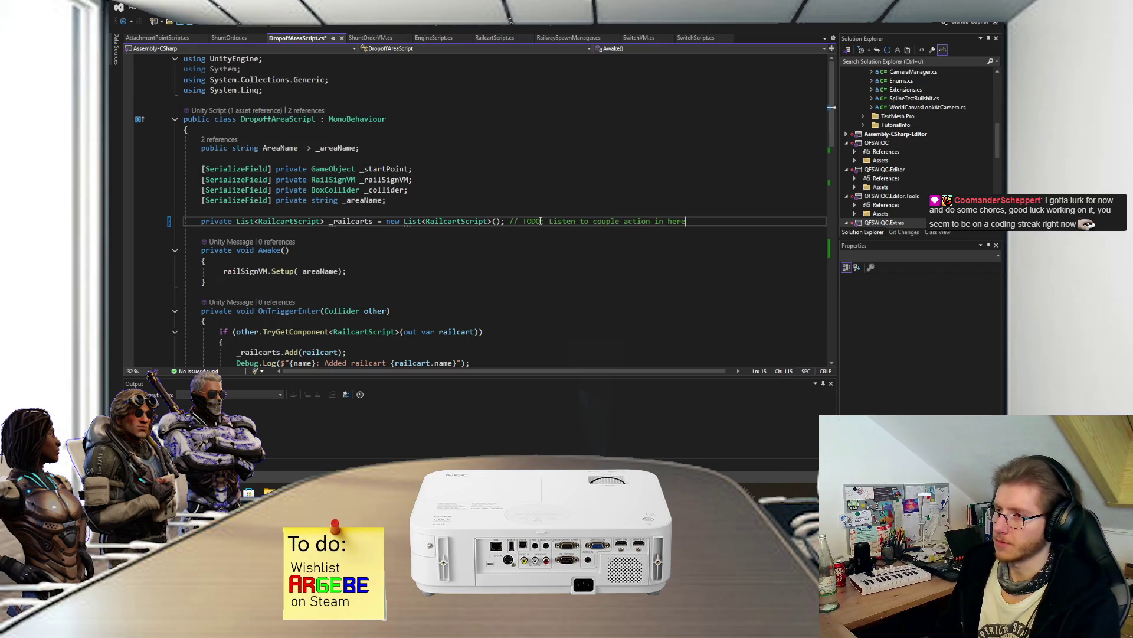
pyautogui.hotkey('ctrl', 's')
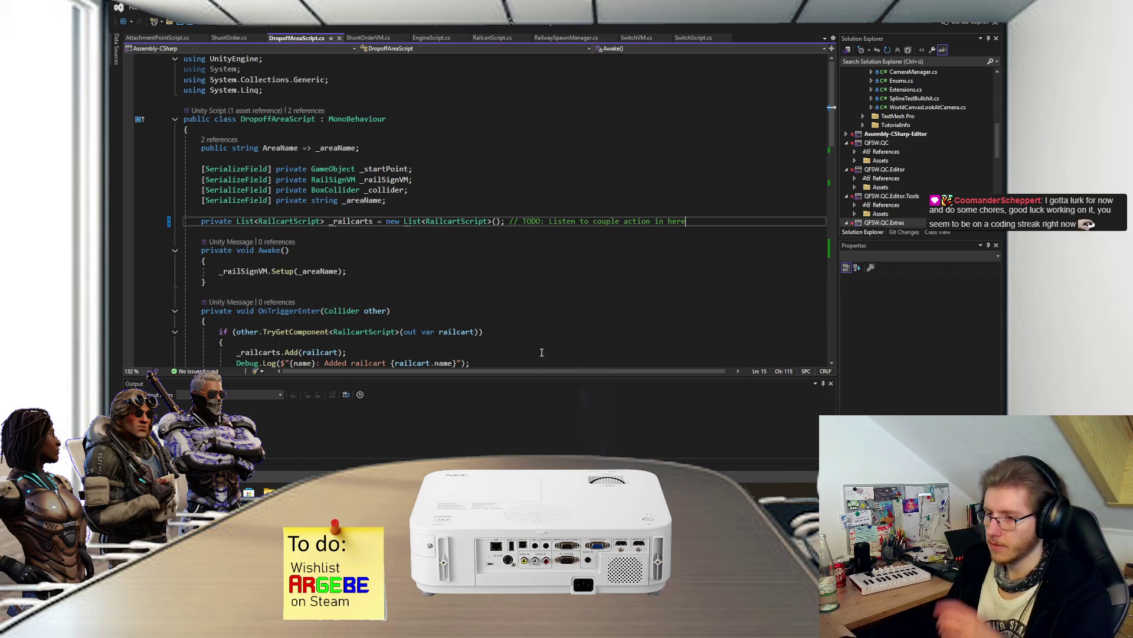
pyautogui.hotkey('alt', 'Tab')
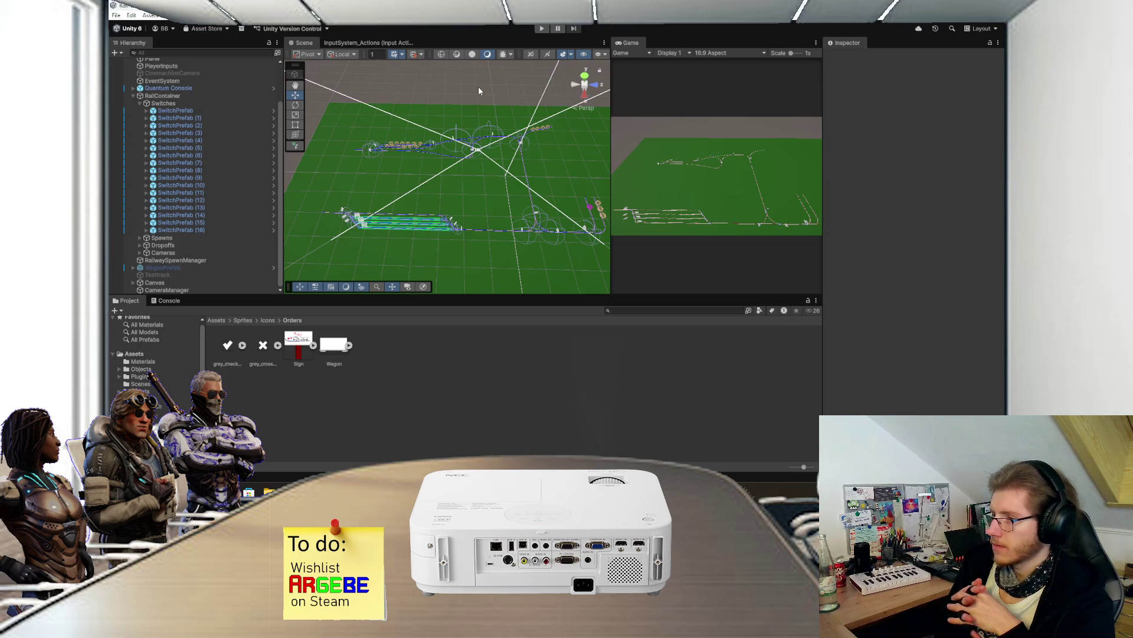
# - Cycle the Scene view through shaded wireframe, wireframe and shaded, then start play mode
pyautogui.click(460, 54)
pyautogui.click(458, 55)
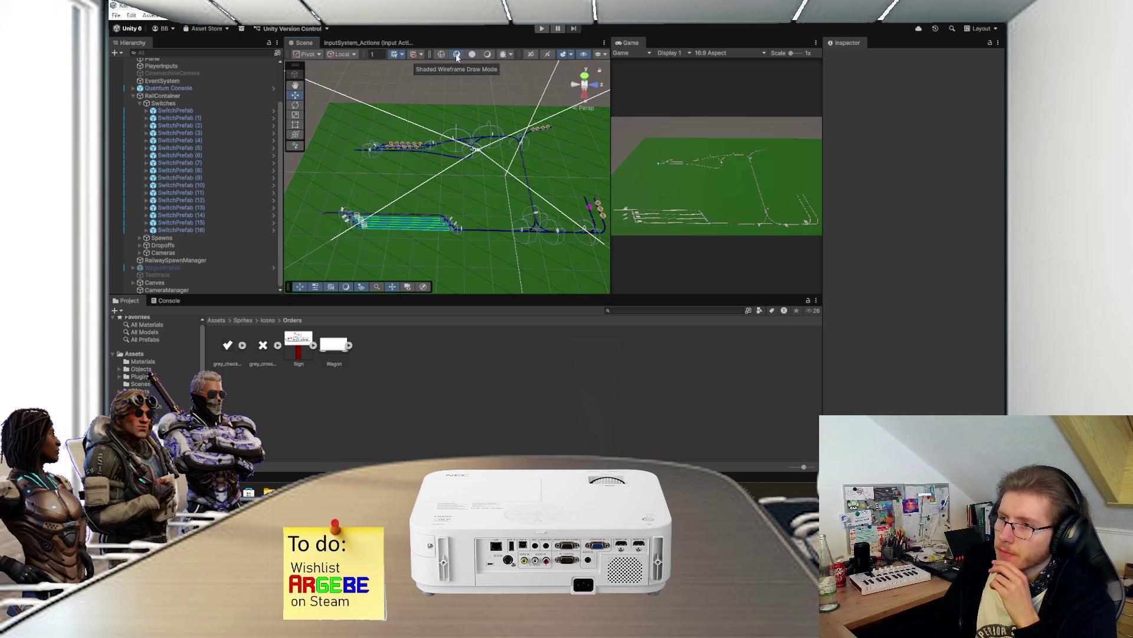
pyautogui.click(442, 55)
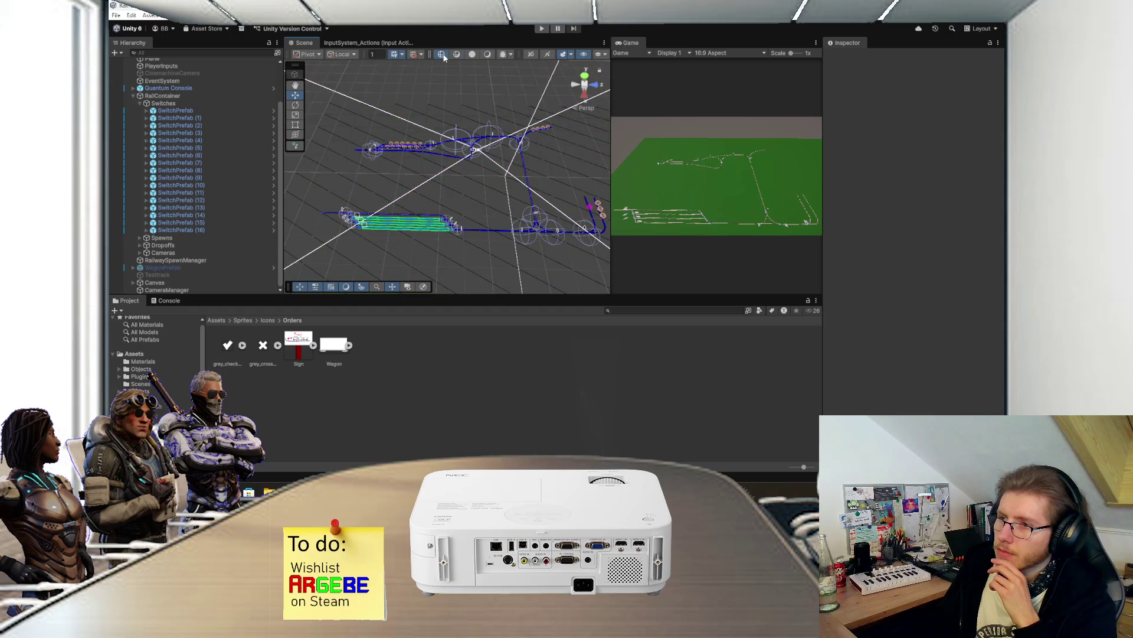
pyautogui.click(487, 55)
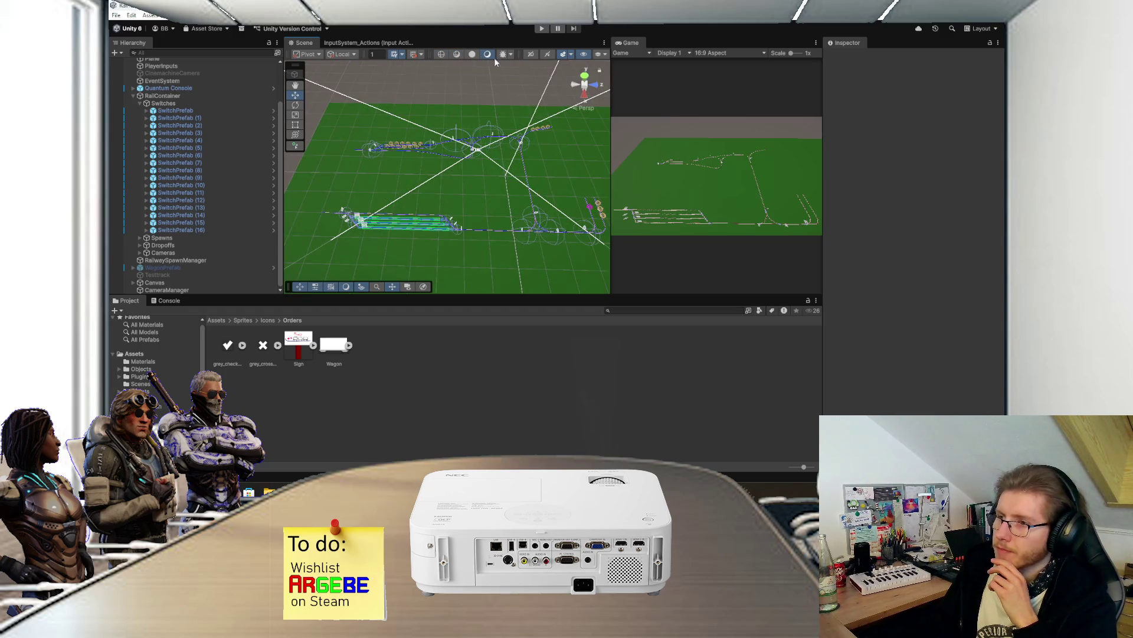
pyautogui.click(541, 29)
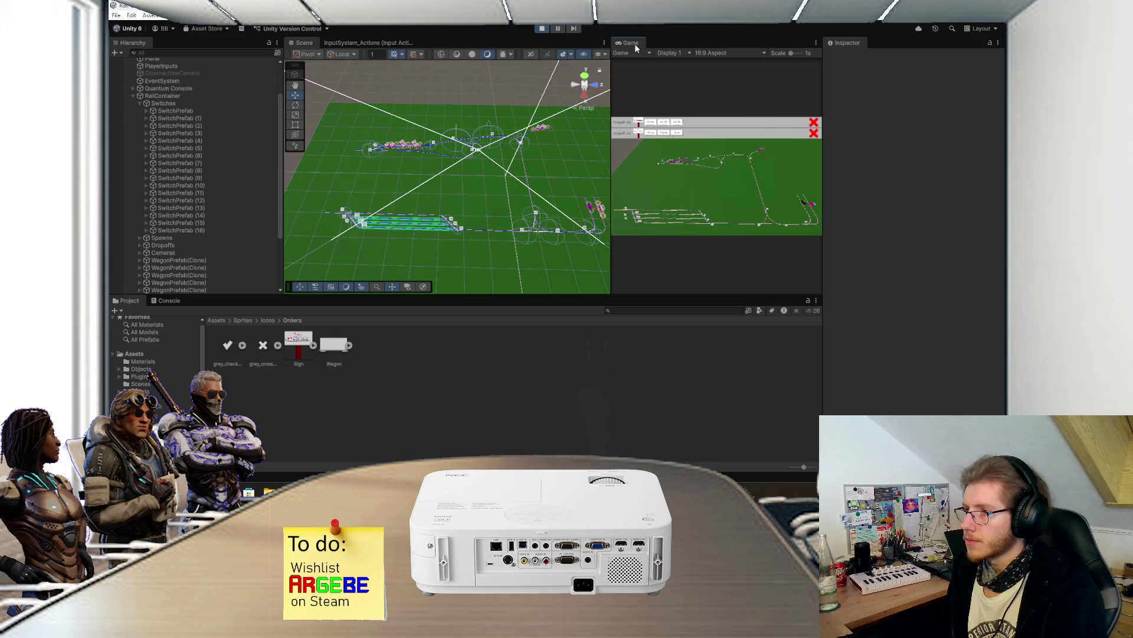
# - Maximize the Game view, adjust the camera zoom, and reverse the XR-dc train
pyautogui.doubleClick(635, 43)
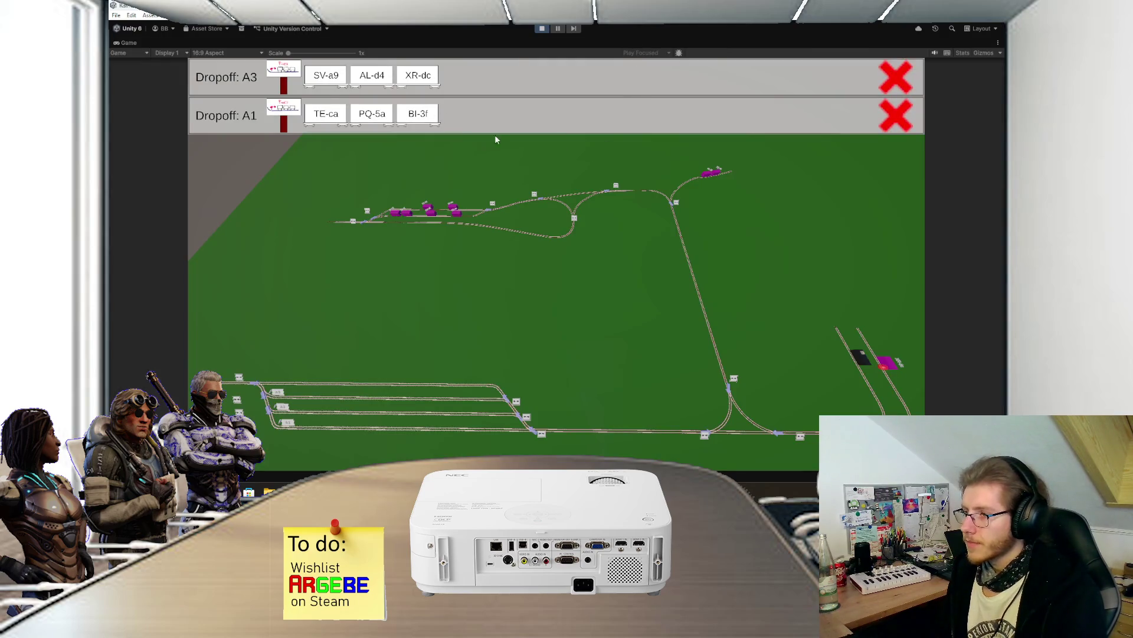
pyautogui.scroll(5, 658, 239)
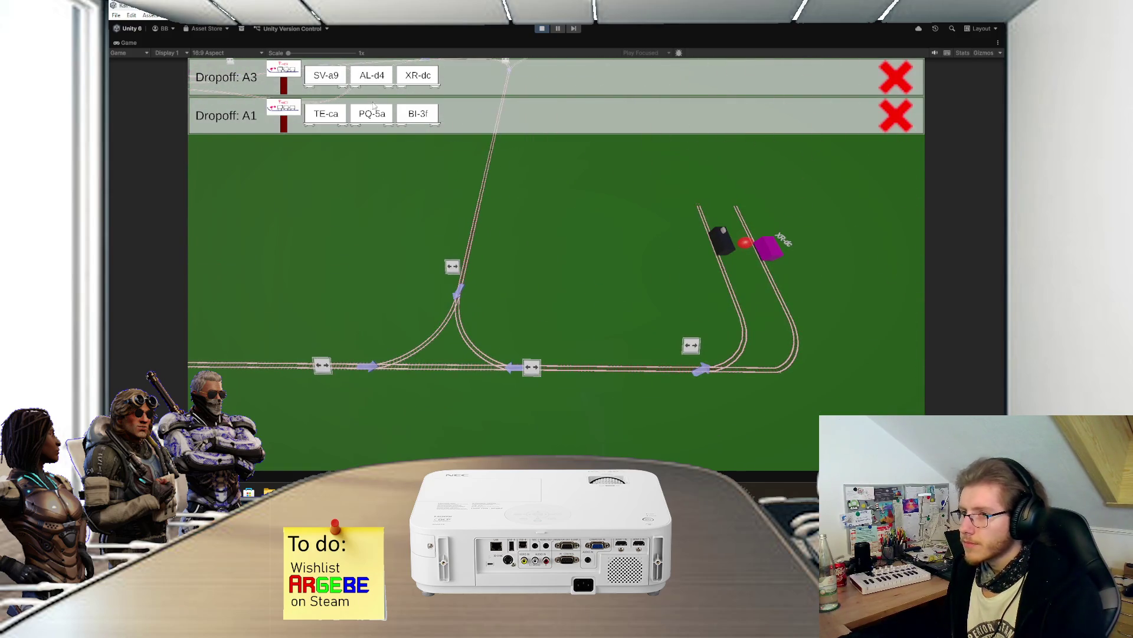
pyautogui.scroll(-5, 758, 254)
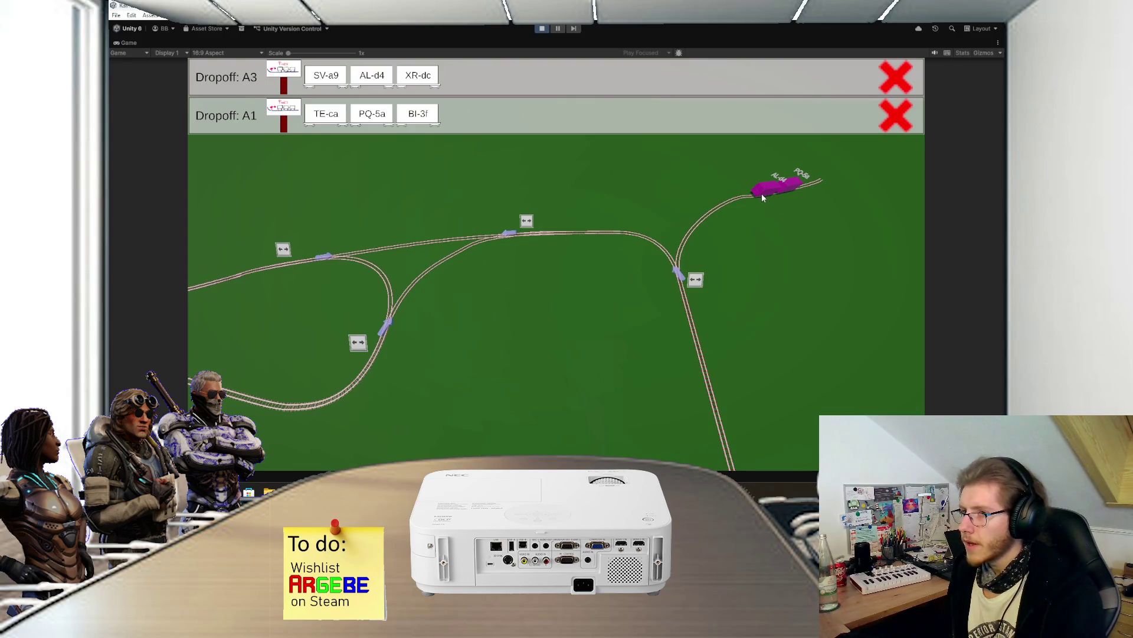
pyautogui.scroll(-5, 744, 198)
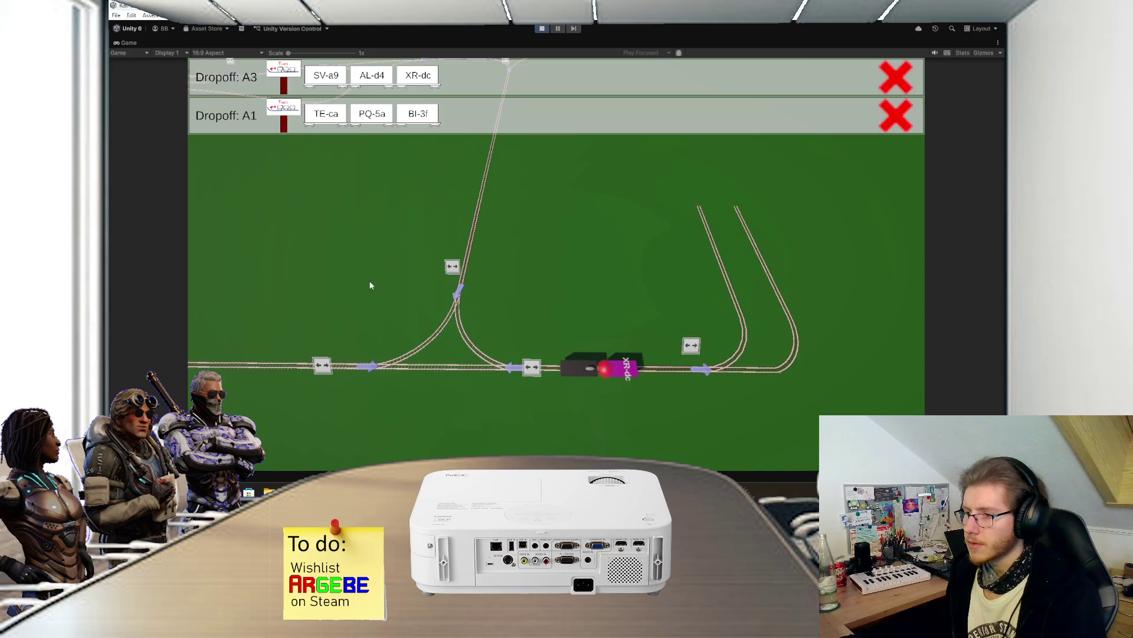
pyautogui.click(325, 370)
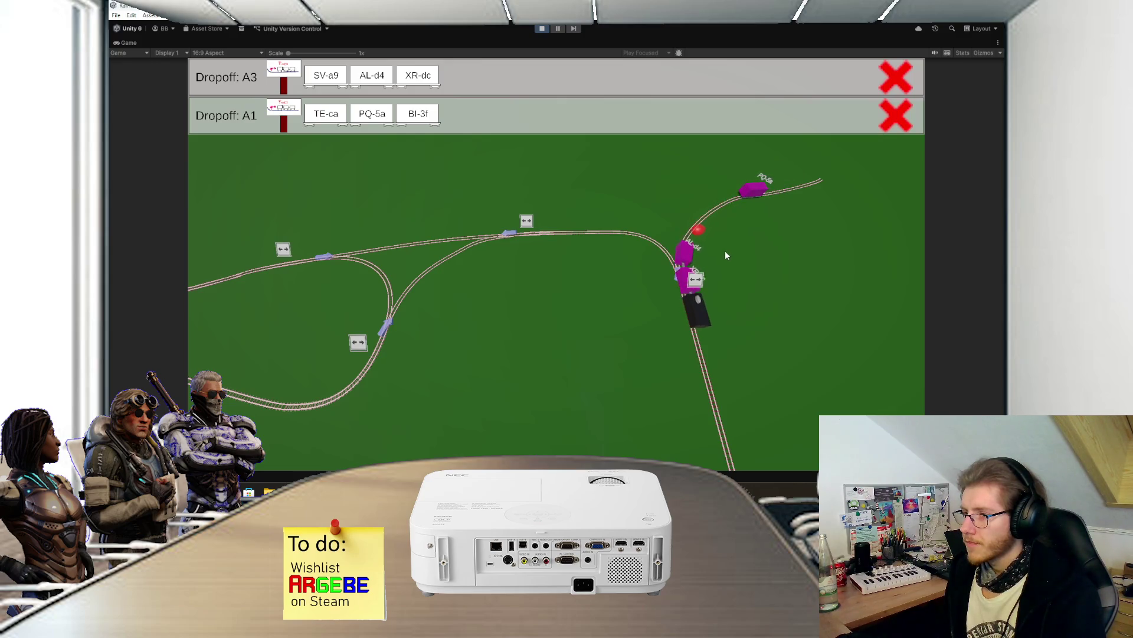
# - Flip the junction to the left curve, cycle to the switches camera, and stop play after A3 completes
pyautogui.click(698, 275)
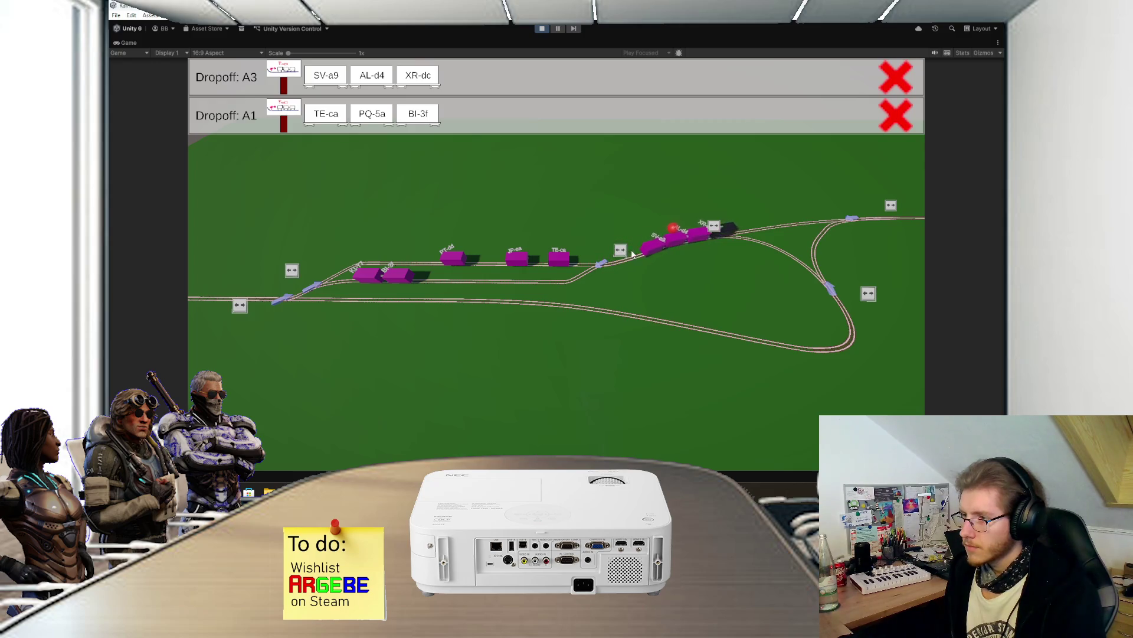
pyautogui.press('c')
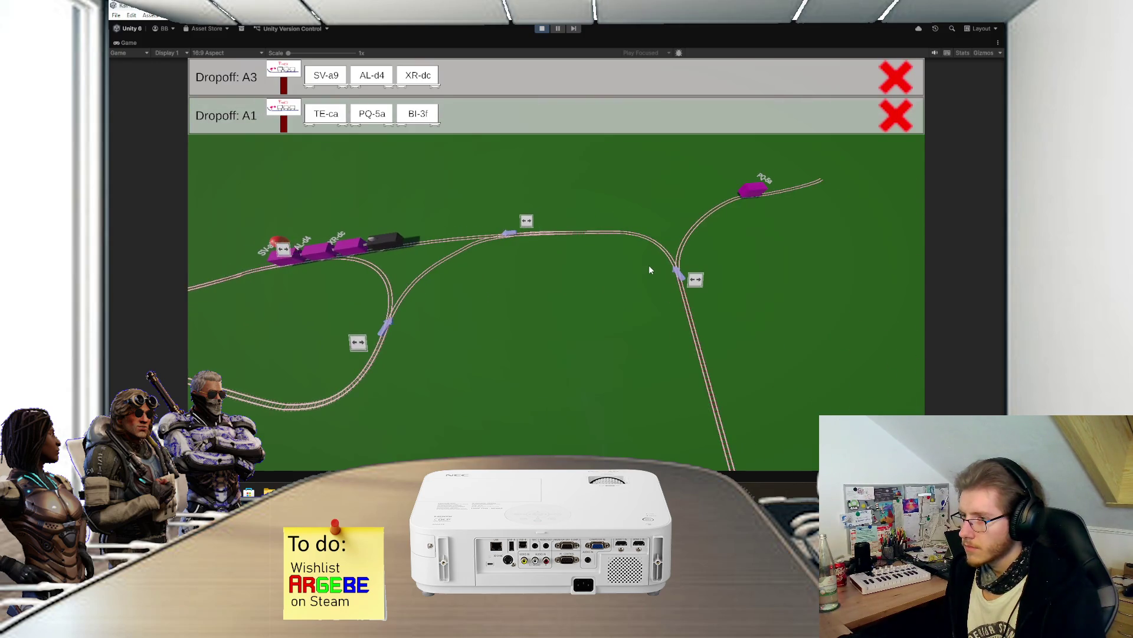
pyautogui.press('c')
pyautogui.press('c')
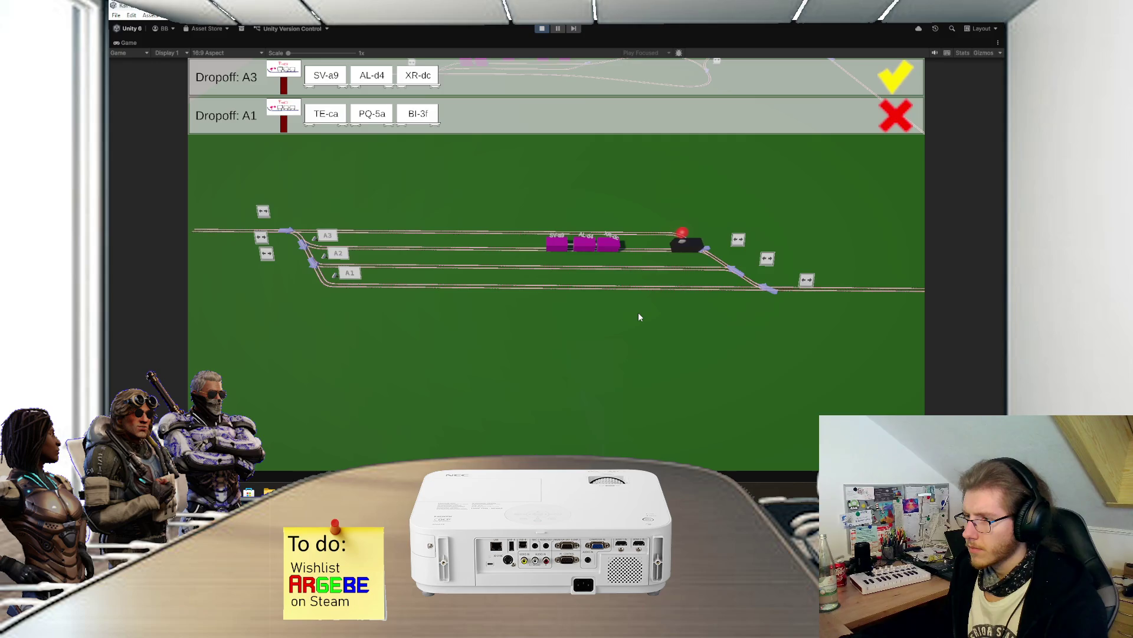
pyautogui.click(542, 28)
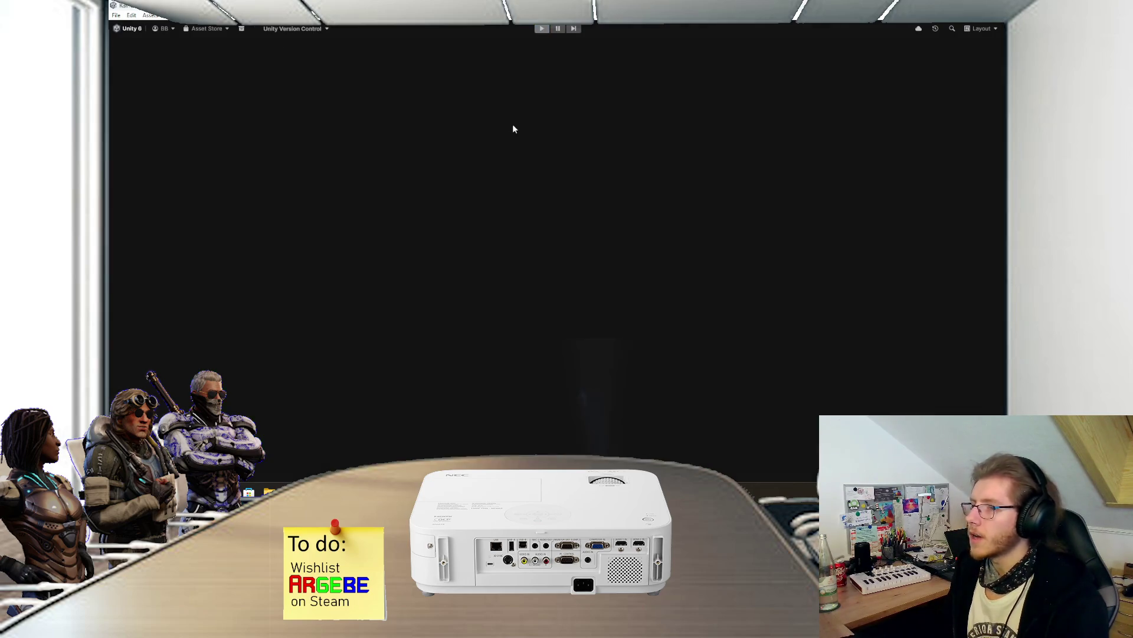
# - Back in Visual Studio, scroll through DropoffAreaScript, then bring up AttachmentPointScript.cs at its Setup method
pyautogui.hotkey('alt', 'Tab')
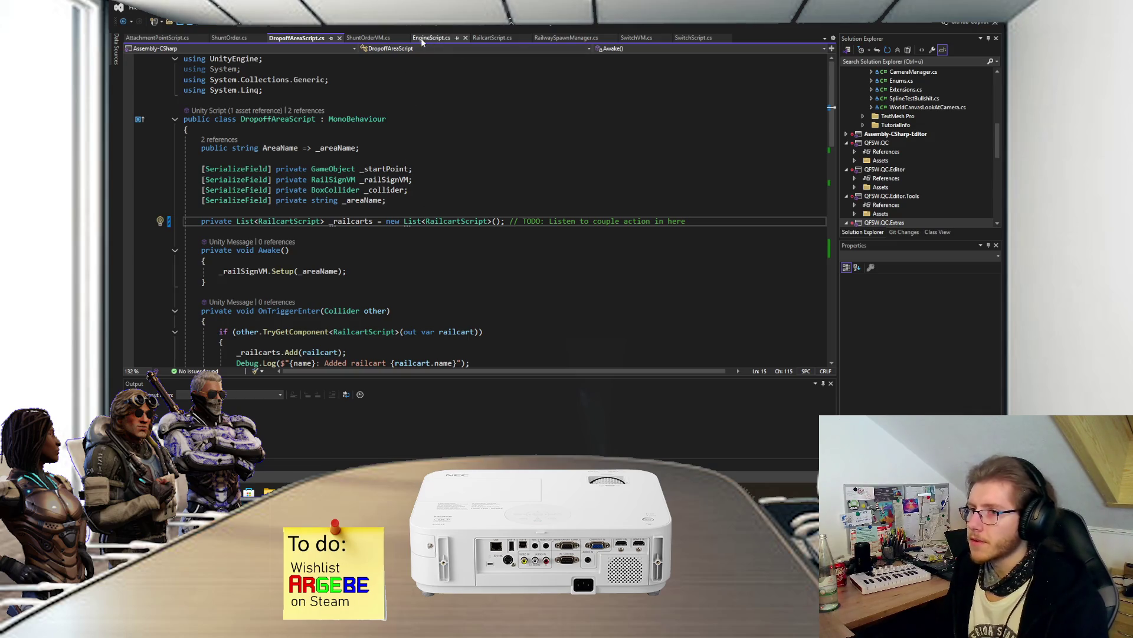
pyautogui.scroll(-1, 379, 165)
pyautogui.scroll(-11, 379, 165)
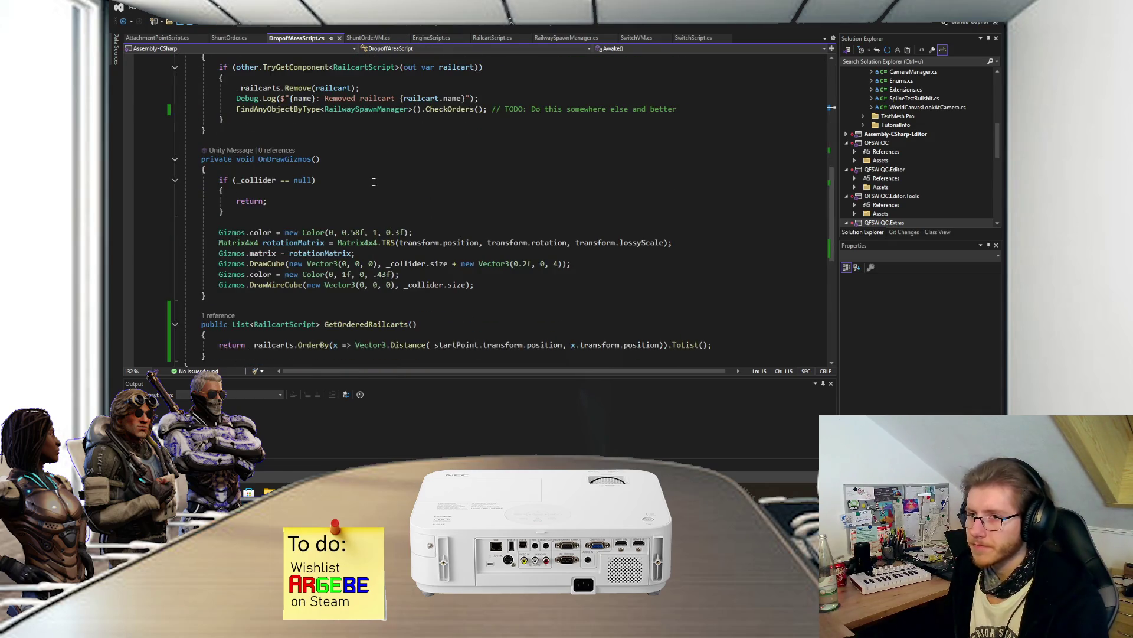
pyautogui.click(157, 38)
# - Extend the if condition in Couple with '|| !otherAP.CanInteract'
pyautogui.scroll(-12, 315, 205)
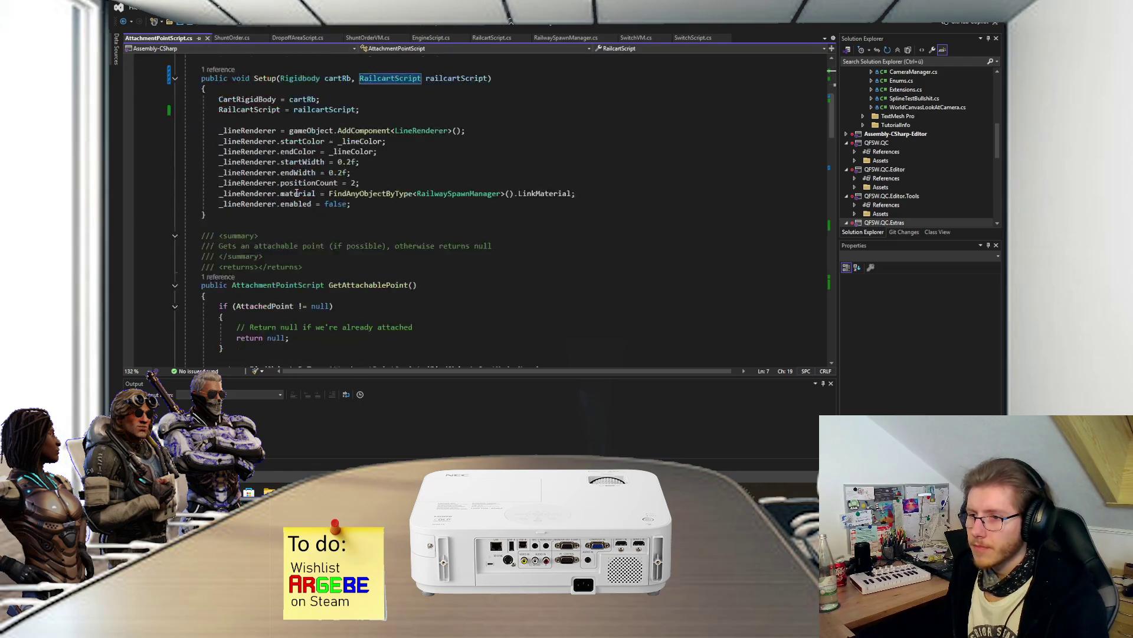
pyautogui.scroll(-7, 316, 205)
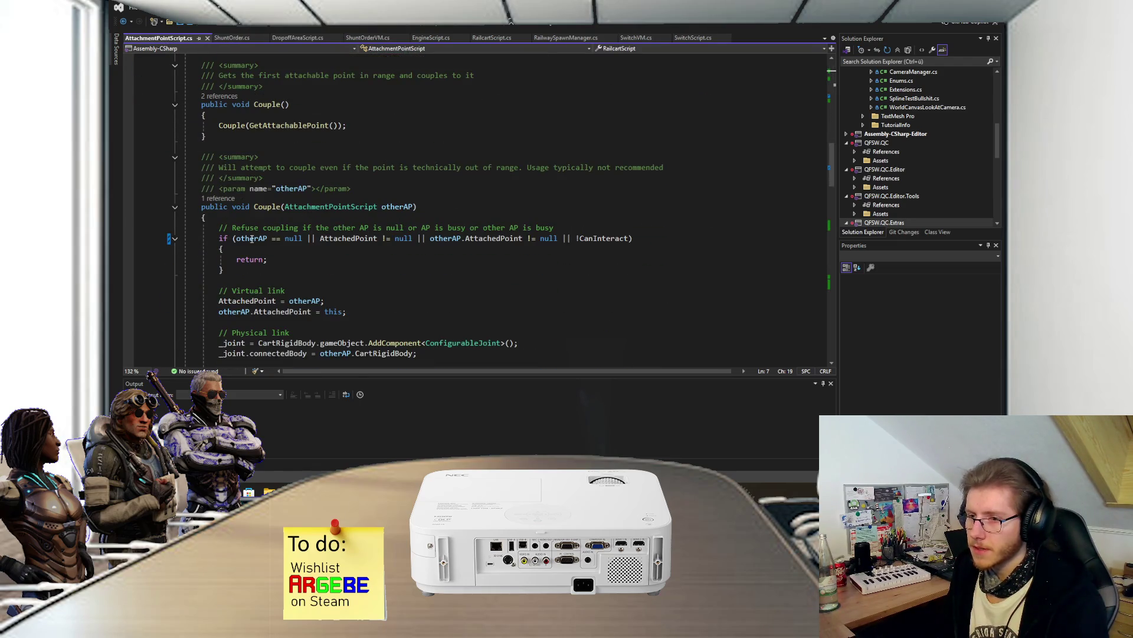
pyautogui.scroll(-1, 319, 239)
pyautogui.click(292, 172)
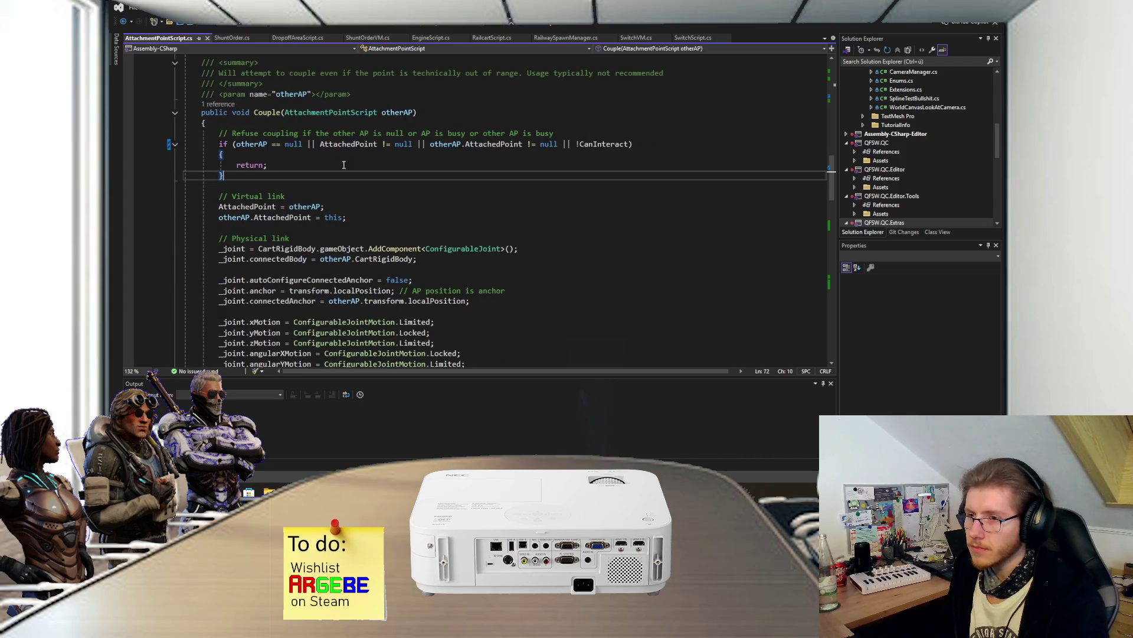
pyautogui.click(630, 144)
pyautogui.write('|| ot')
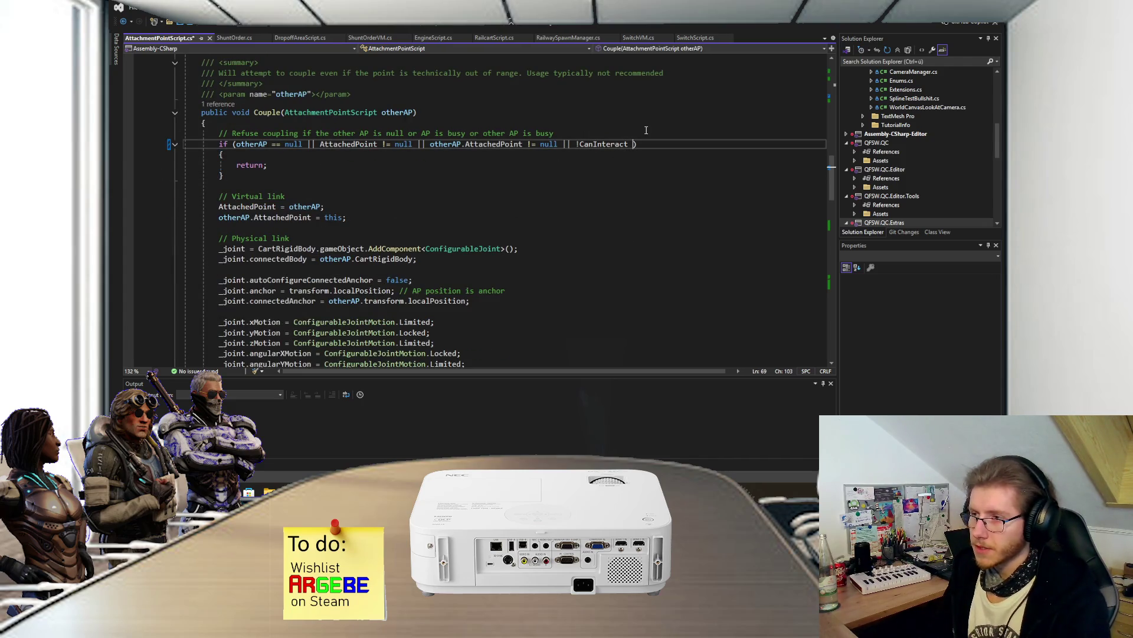
pyautogui.write('her')
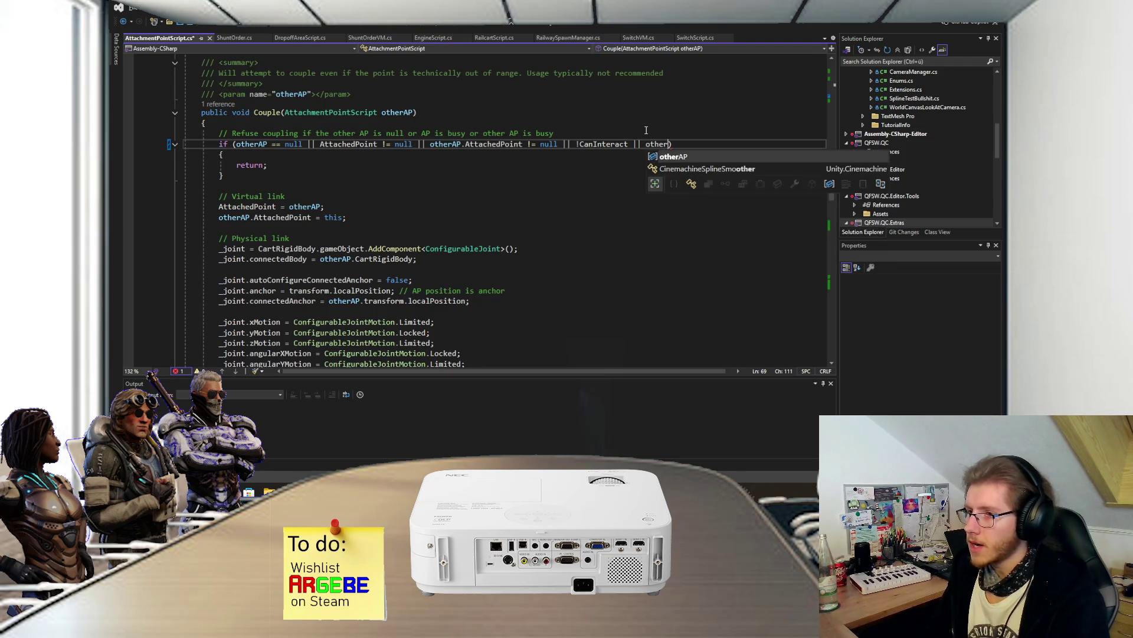
pyautogui.press('Tab')
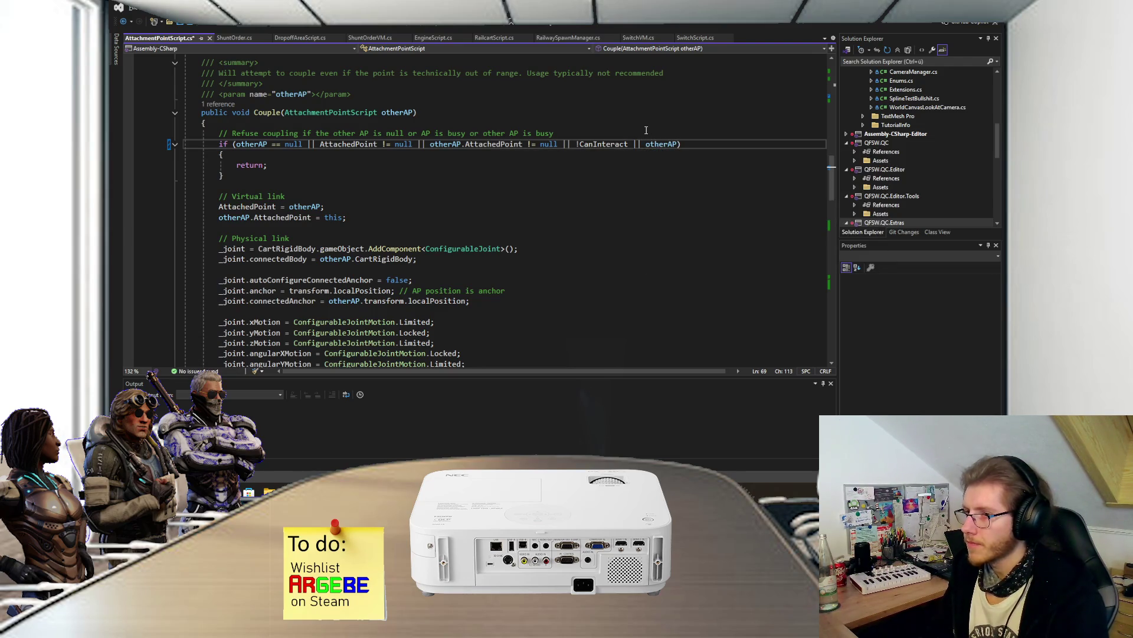
pyautogui.write('.Can')
pyautogui.press('Tab')
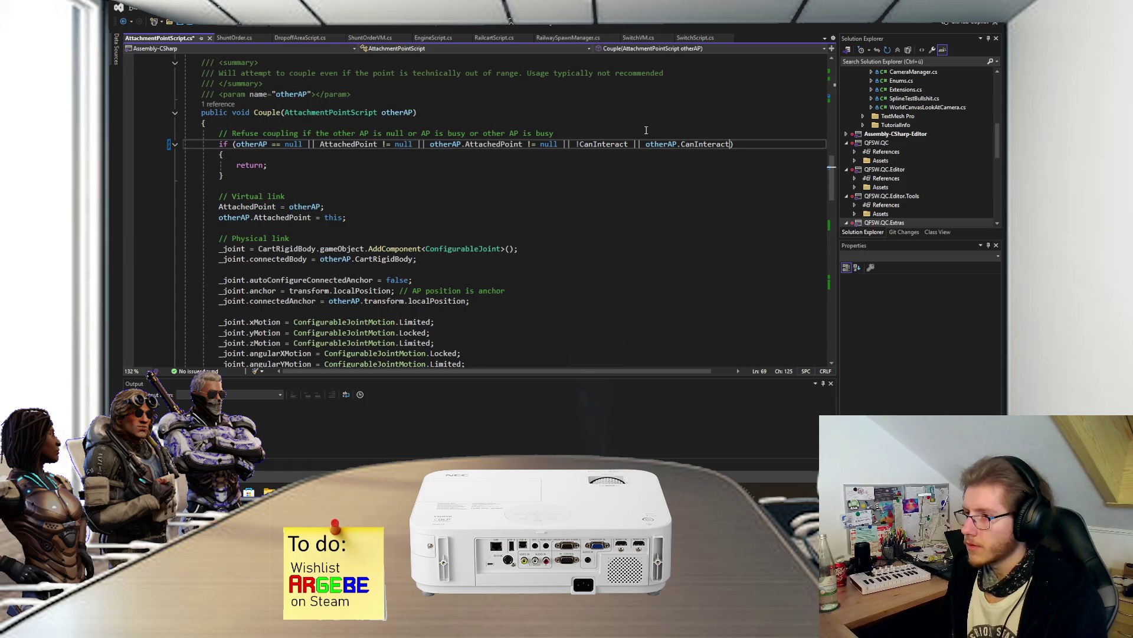
pyautogui.click(648, 144)
pyautogui.write('!')
pyautogui.press('End')
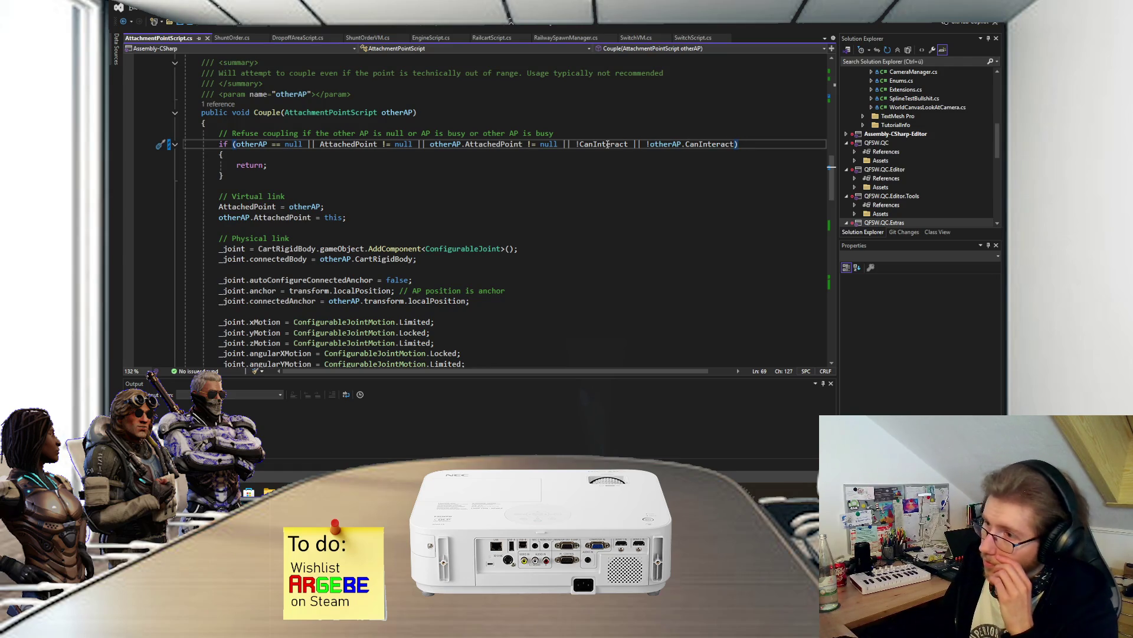
# - Add the comment 'Also if I can't interact or the other one can't interact, don't couple' and save
pyautogui.click(588, 133)
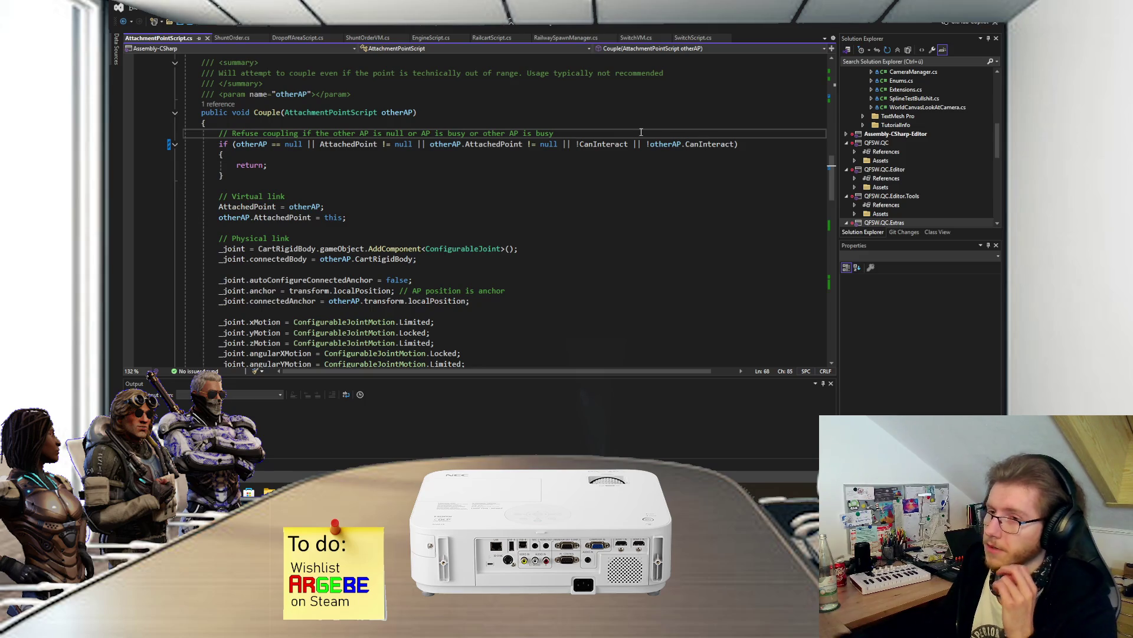
pyautogui.press('Return')
pyautogui.write('// Also if ')
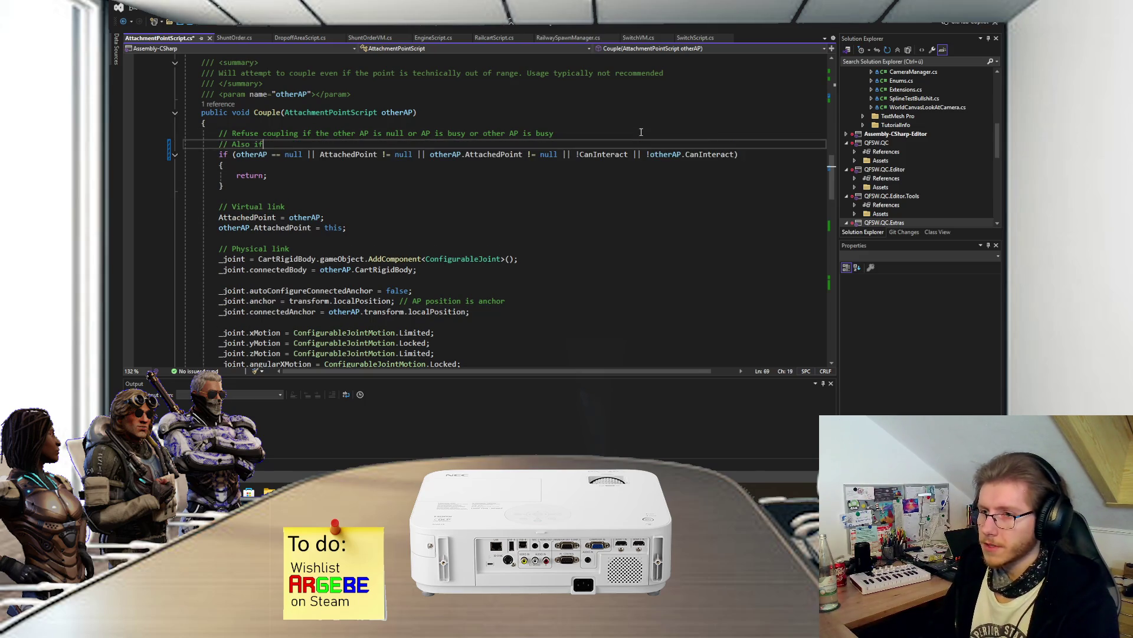
pyautogui.write("I can't inte")
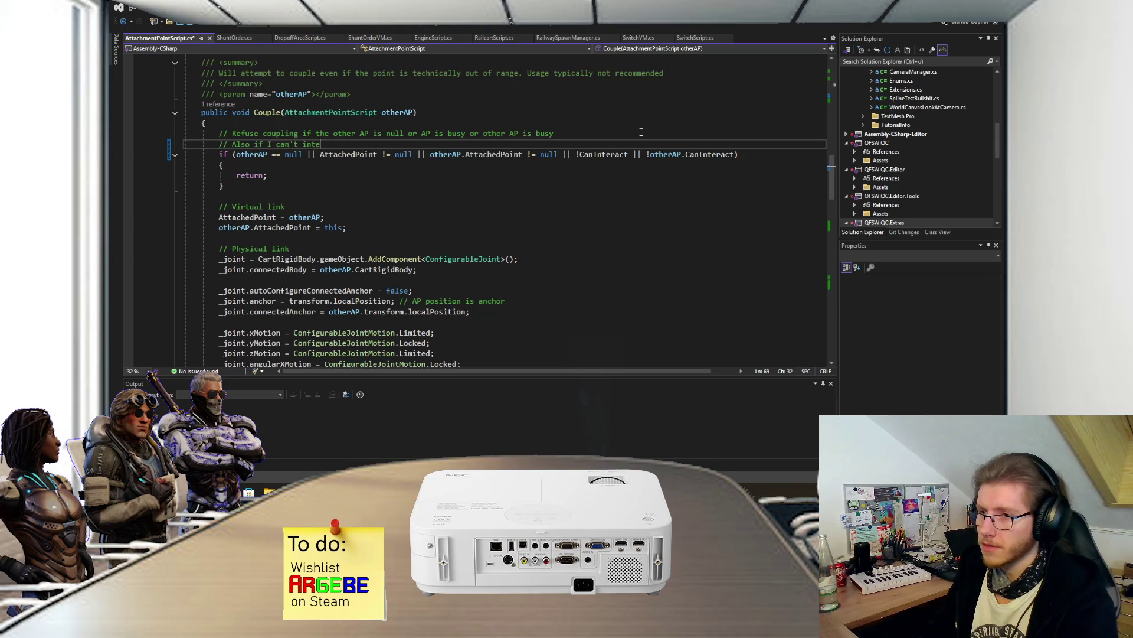
pyautogui.write('ract or the other ')
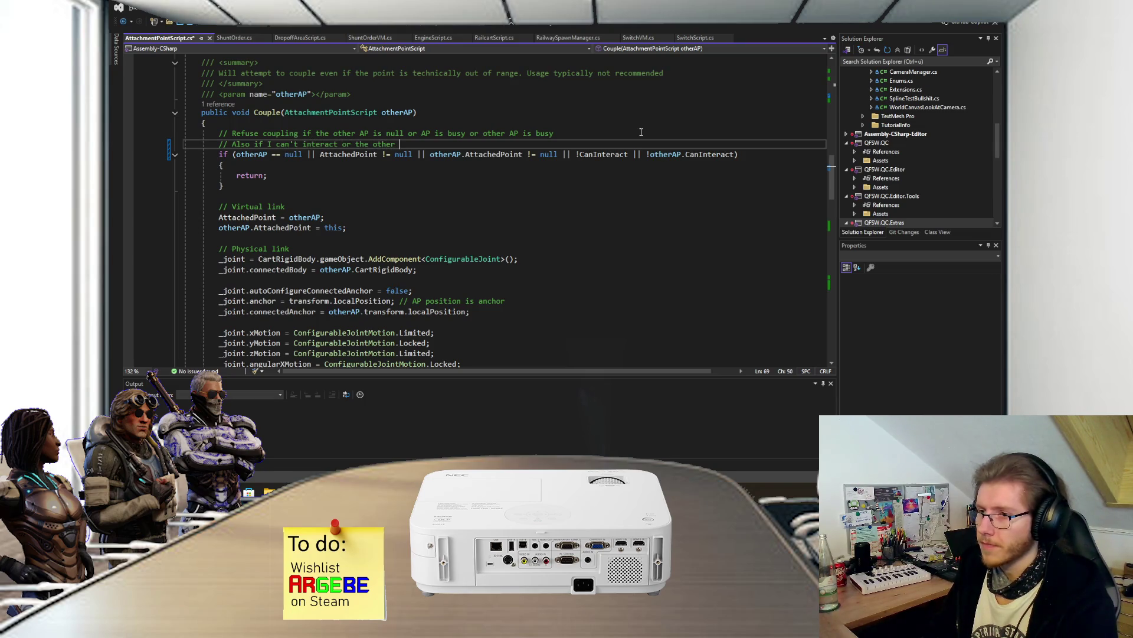
pyautogui.write("one can't interac")
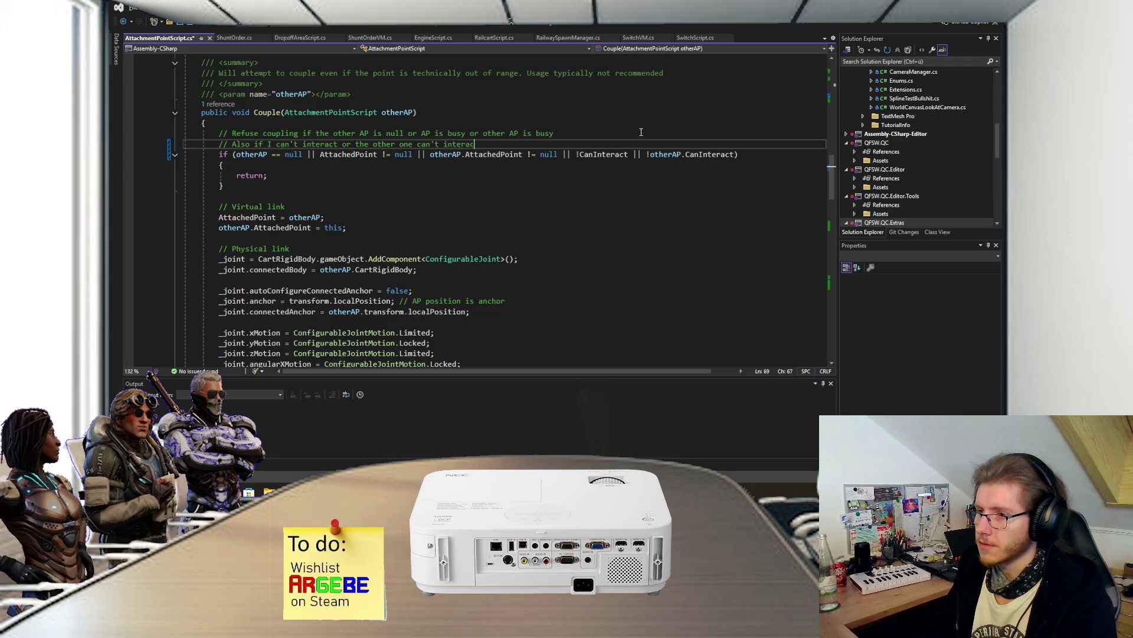
pyautogui.write("t, don't couple")
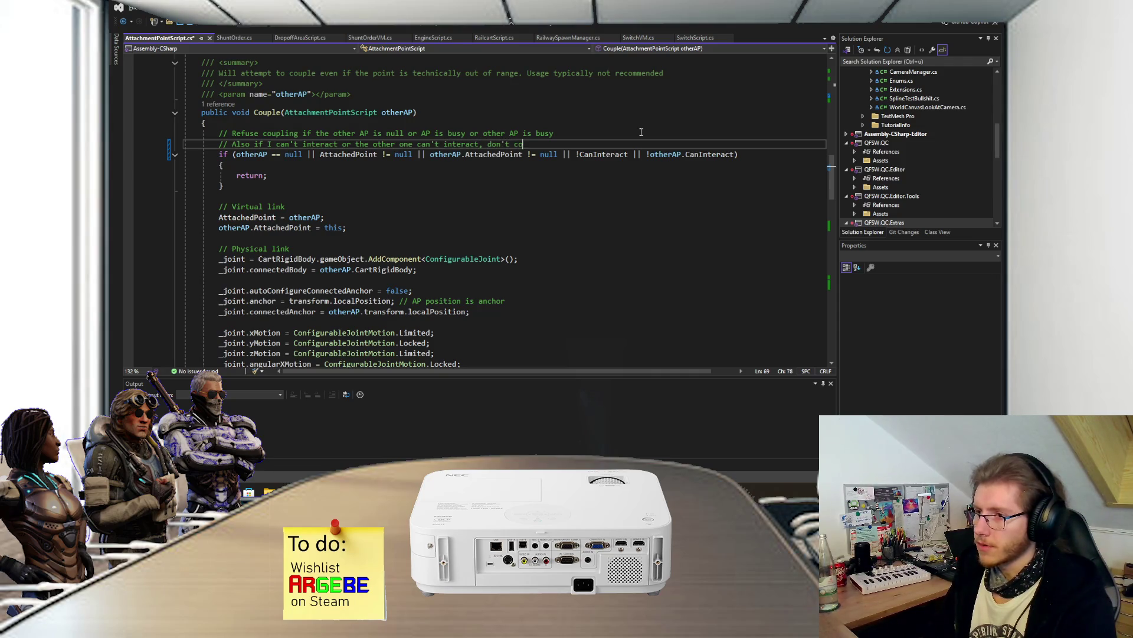
pyautogui.hotkey('ctrl', 's')
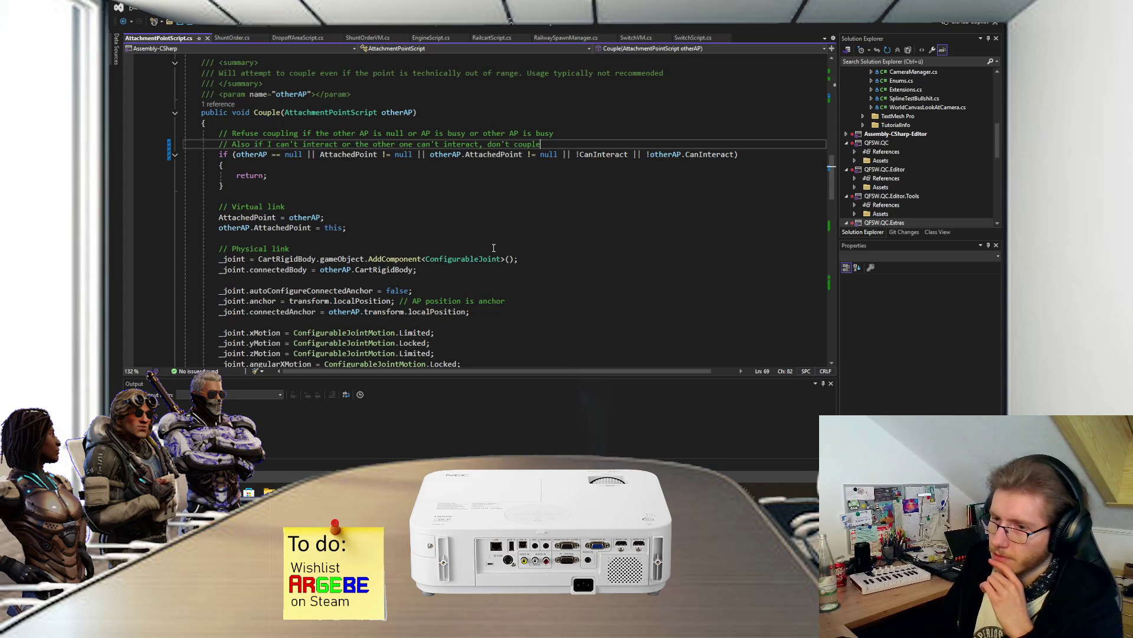
# - Review the rest of AttachmentPointScript, including Uncouple's early return unless CanInteract
pyautogui.scroll(-7, 494, 248)
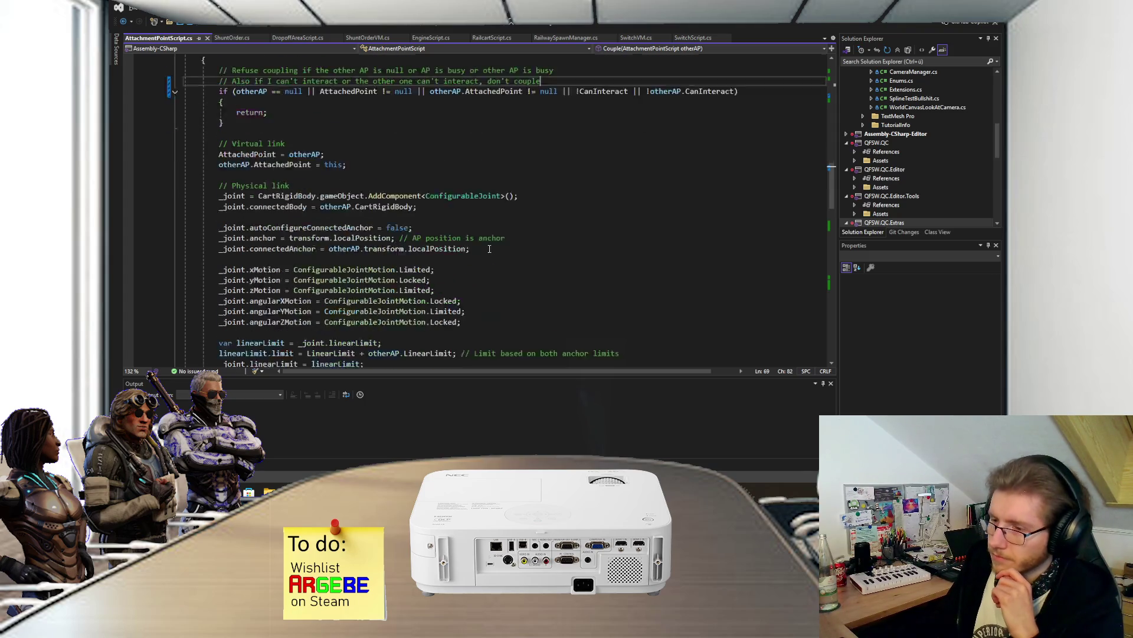
pyautogui.scroll(-8, 482, 263)
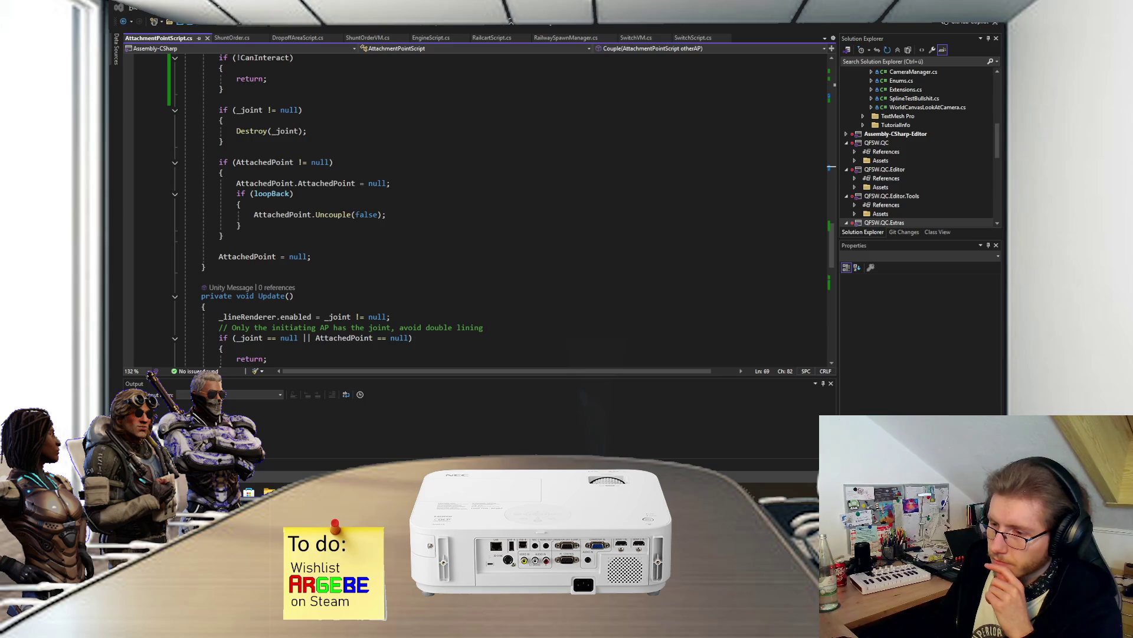
pyautogui.moveTo(433, 448)
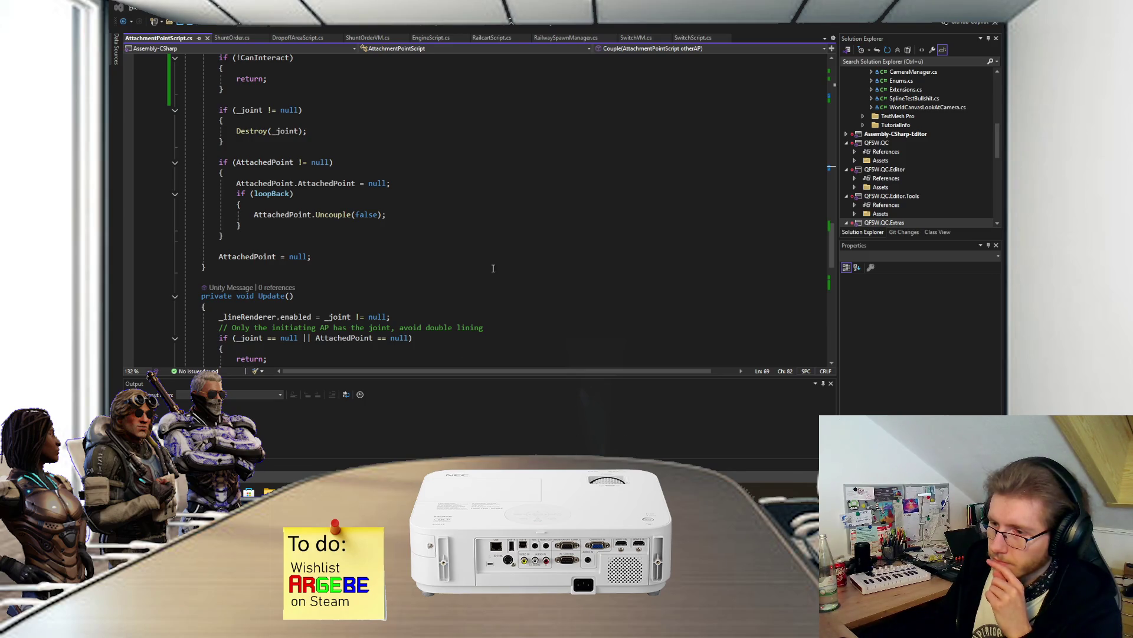
pyautogui.scroll(-5, 493, 268)
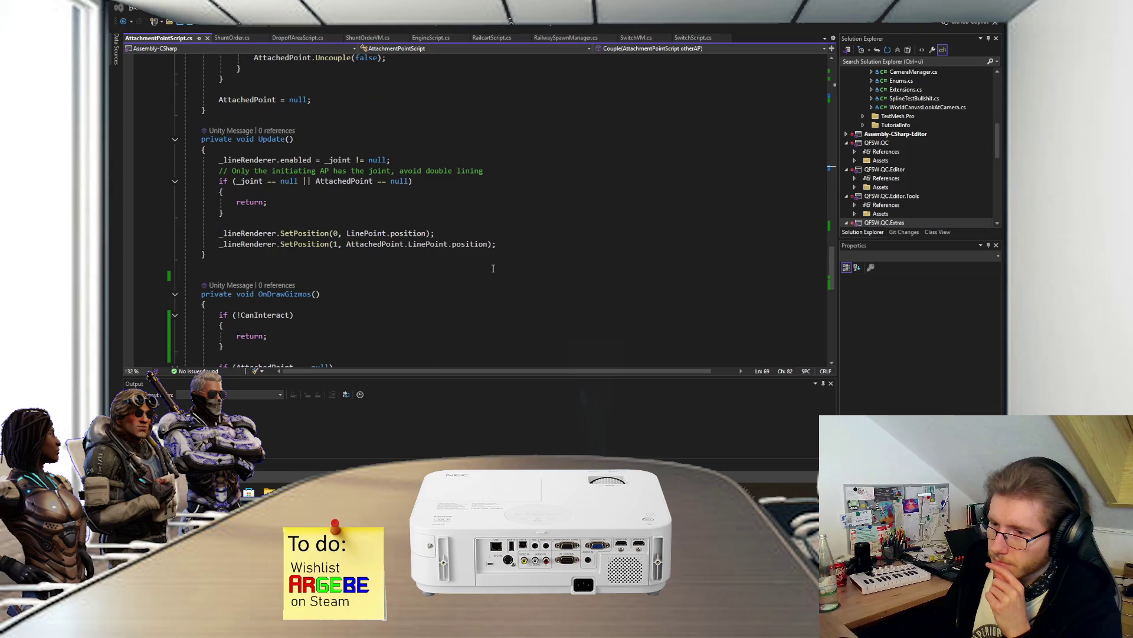
pyautogui.scroll(-5, 494, 268)
pyautogui.hotkey('alt', 'Tab')
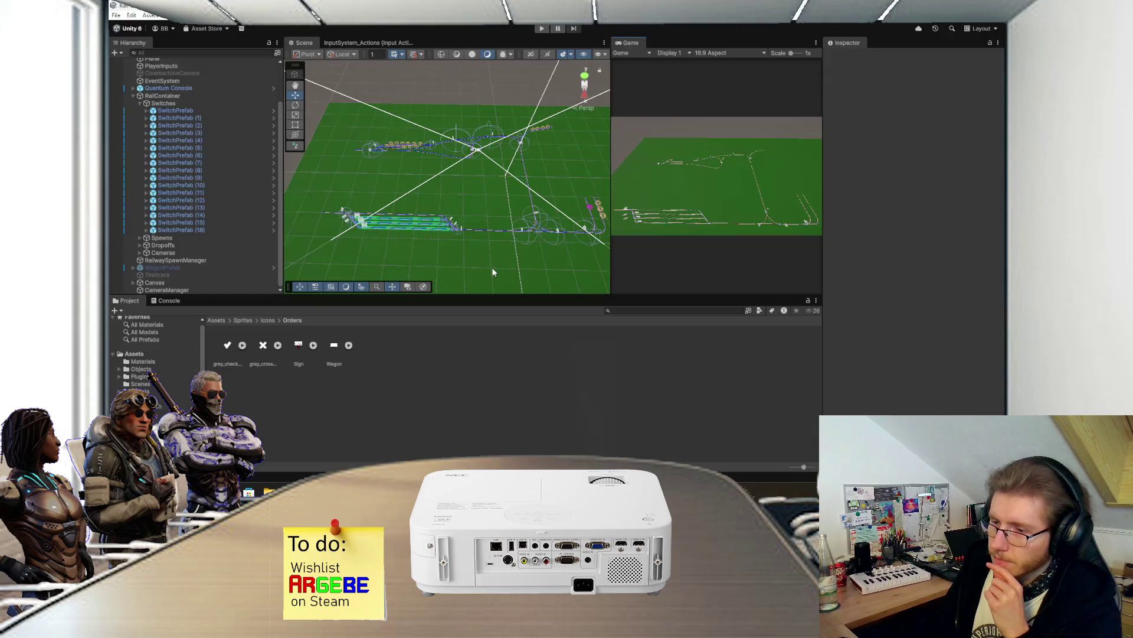
pyautogui.hotkey('alt', 'Tab')
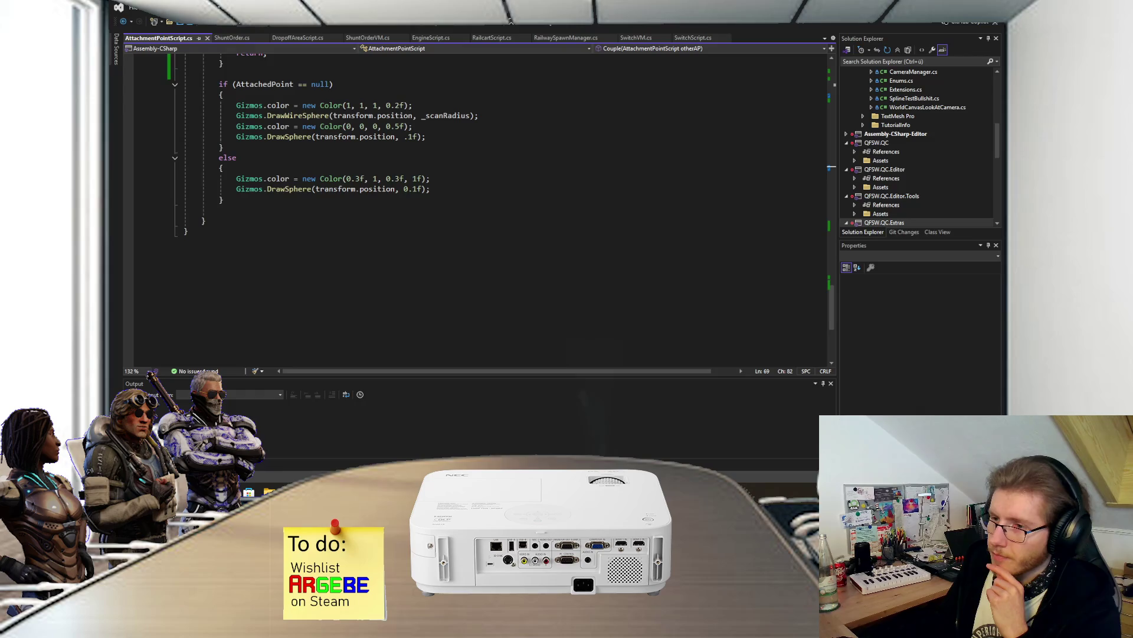
pyautogui.scroll(10, 347, 207)
pyautogui.scroll(15, 348, 207)
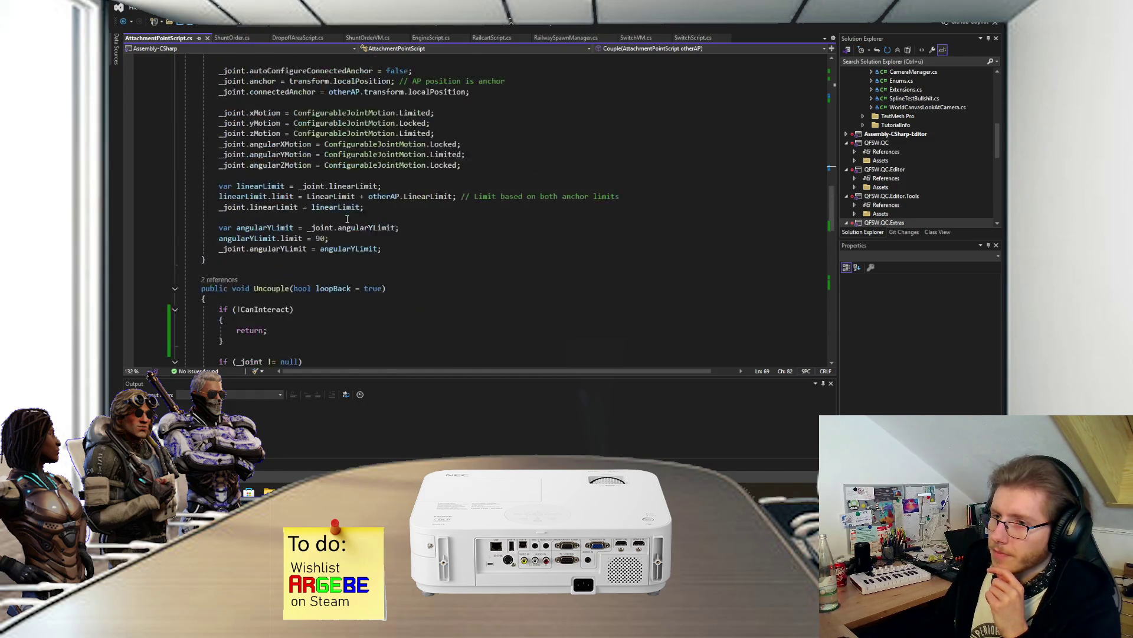
pyautogui.scroll(3, 292, 266)
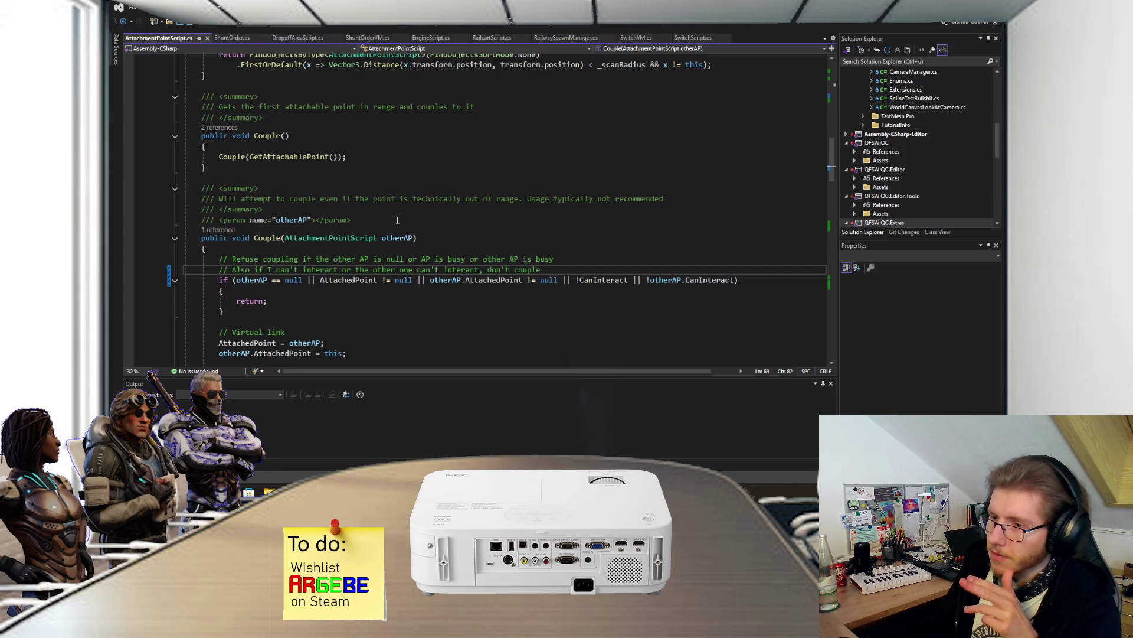
# - Return to the Unity editor and collapse the Switches group in the Hierarchy
pyautogui.hotkey('alt', 'Tab')
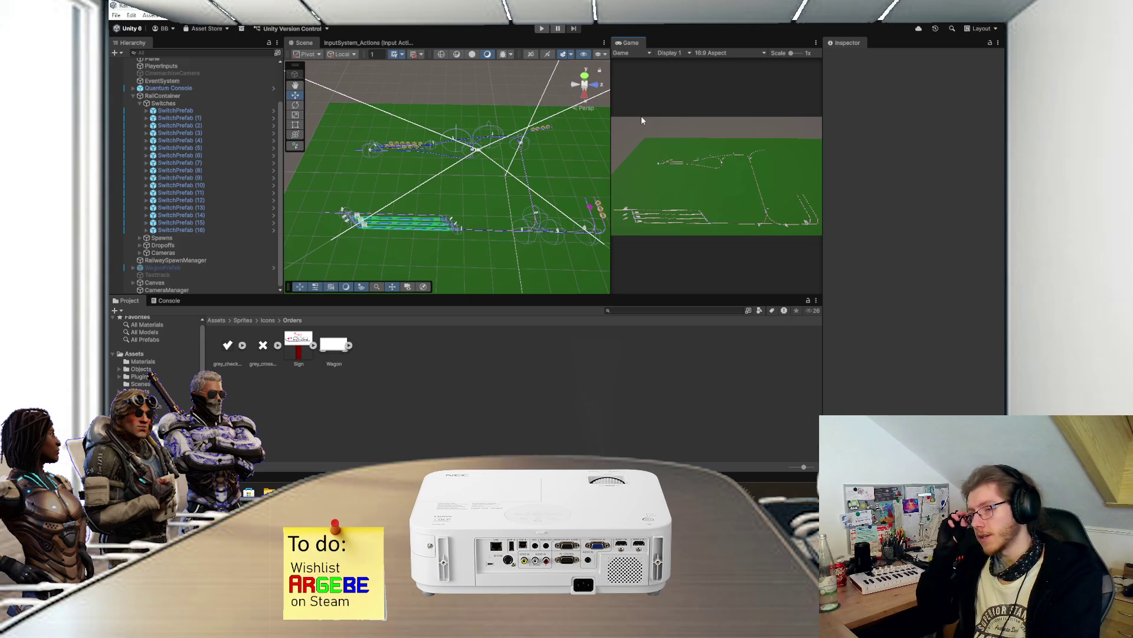
pyautogui.click(139, 103)
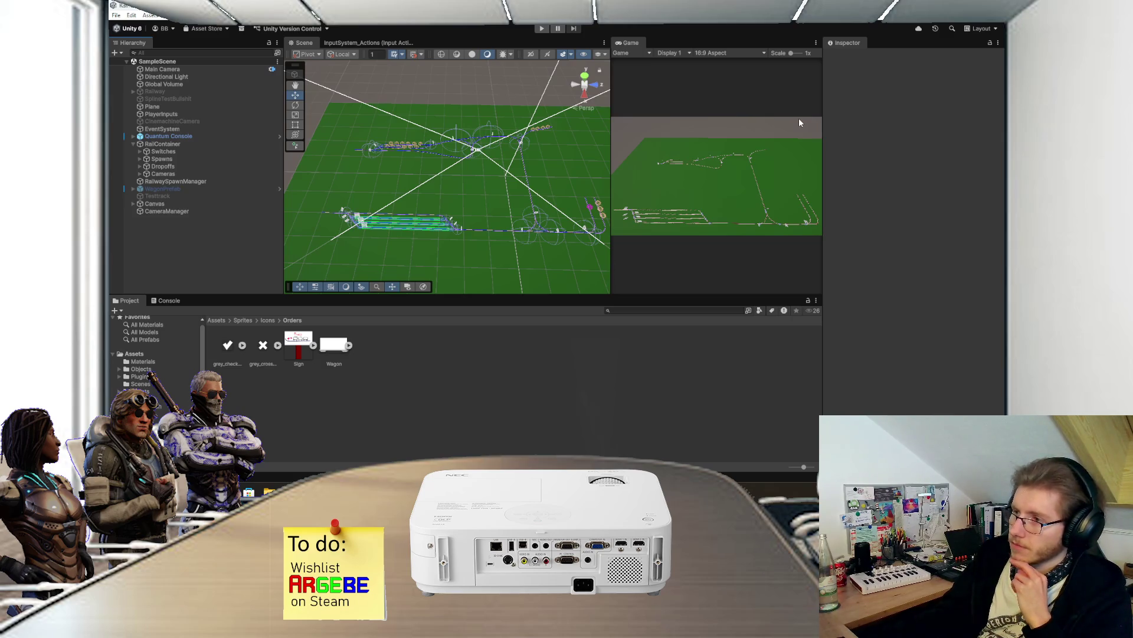
# - Play-test the railway scene in a maximized Game view, then stop play mode
pyautogui.click(542, 28)
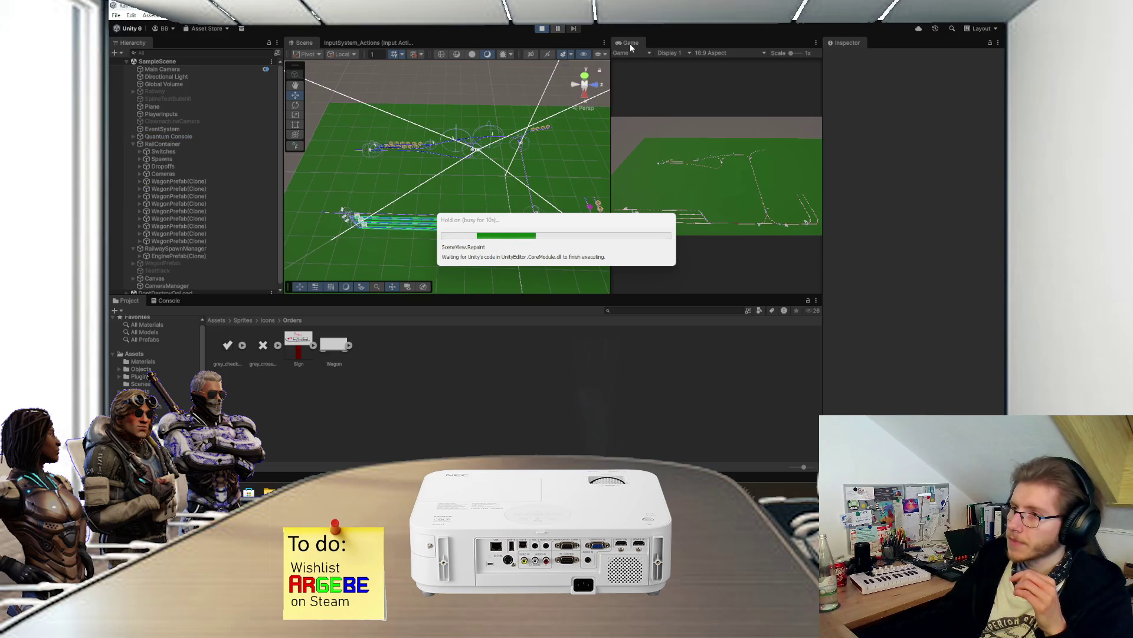
pyautogui.doubleClick(630, 43)
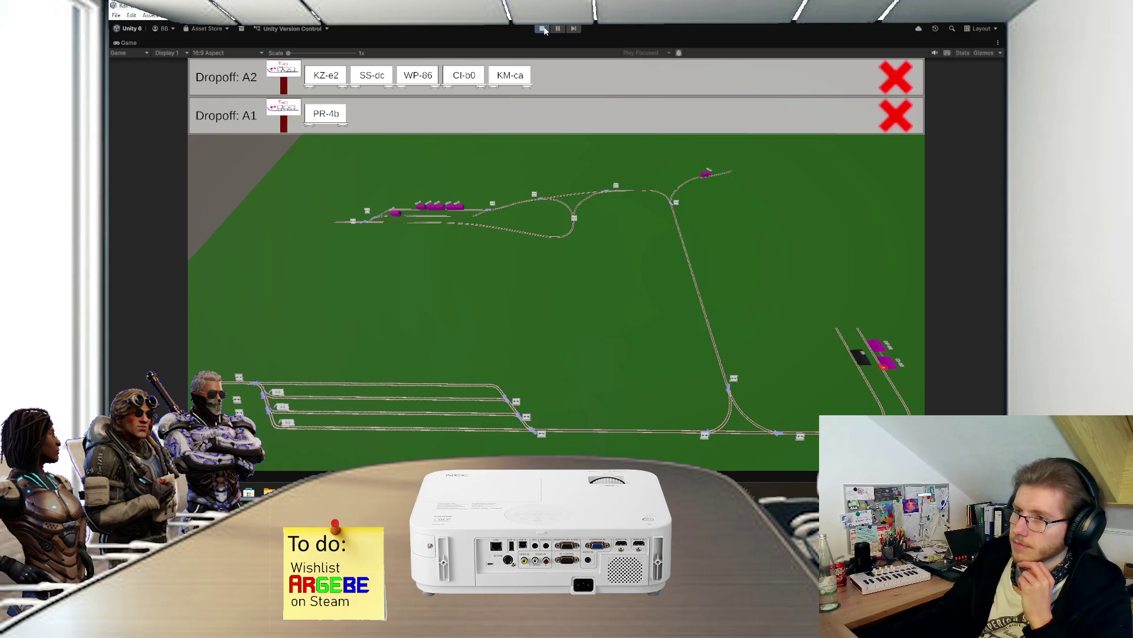
pyautogui.click(544, 30)
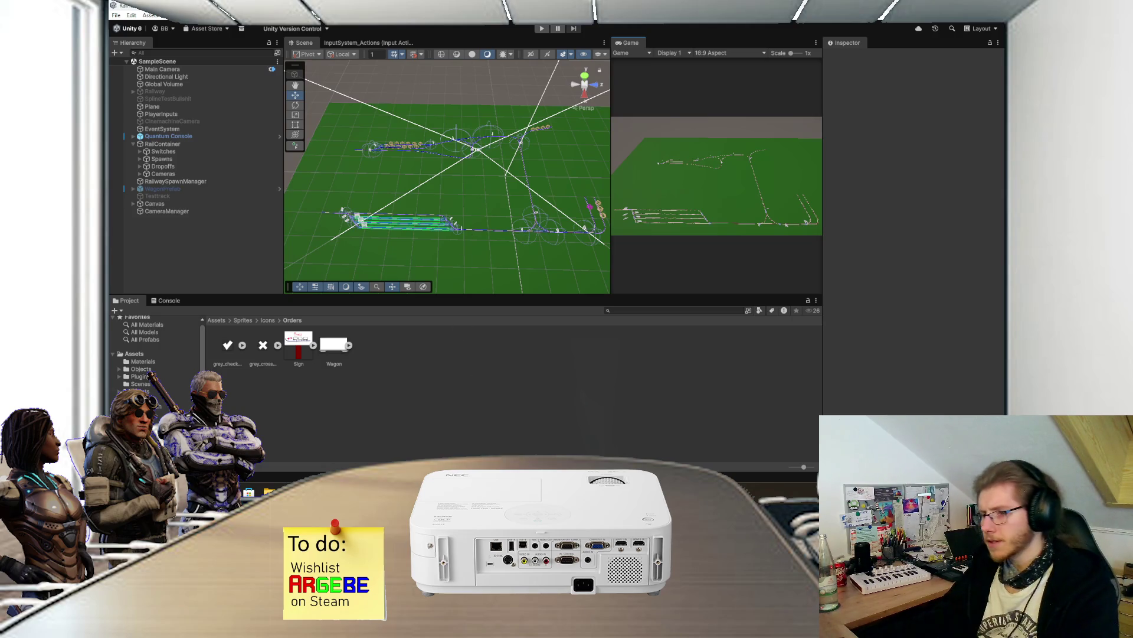
# - Return to Visual Studio and scroll up to AttachmentPointScript's properties and serialized fields
pyautogui.hotkey('alt', 'Tab')
pyautogui.scroll(15, 423, 277)
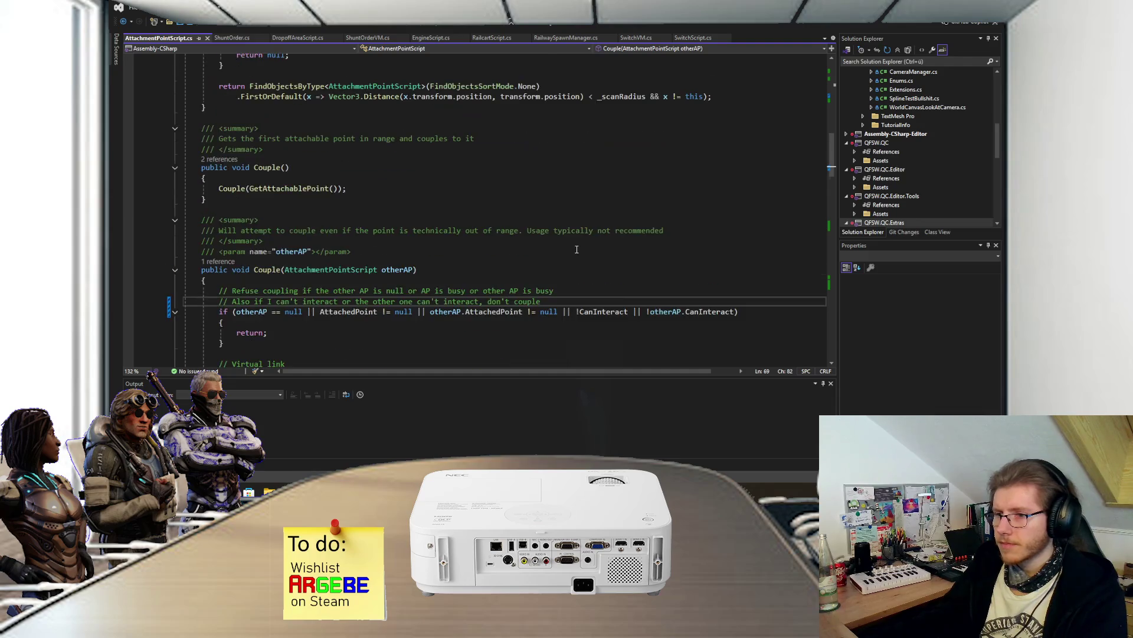
pyautogui.scroll(3, 425, 292)
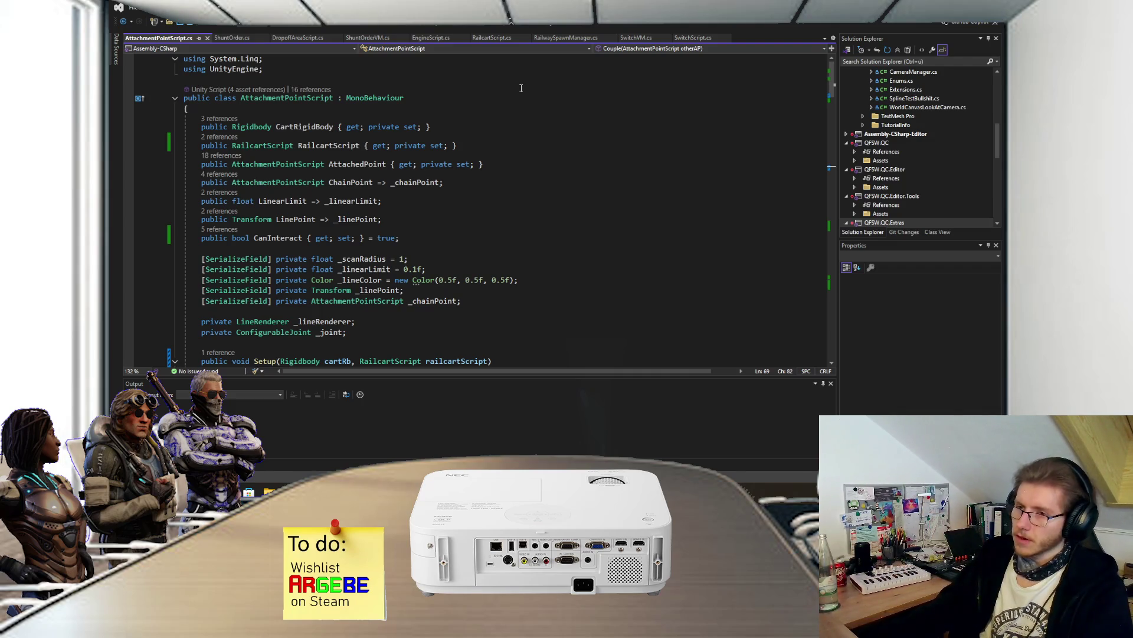
# - Switch to RailwaySpawnManager.cs and place the cursor on the CheckOrders line
pyautogui.click(565, 37)
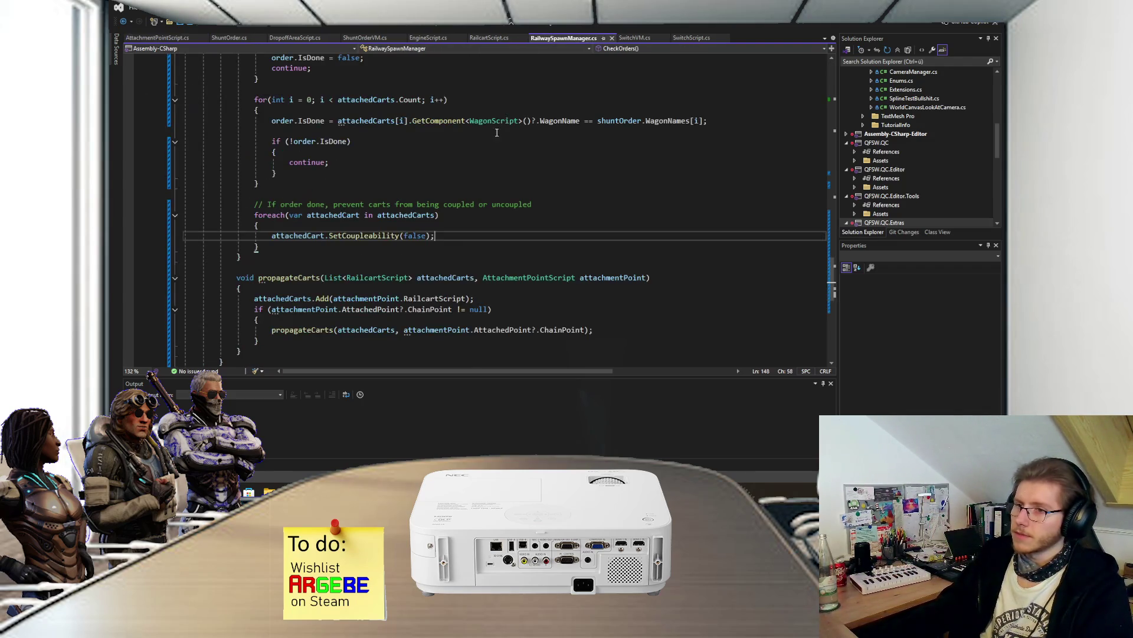
pyautogui.scroll(10, 445, 219)
pyautogui.scroll(-5, 413, 215)
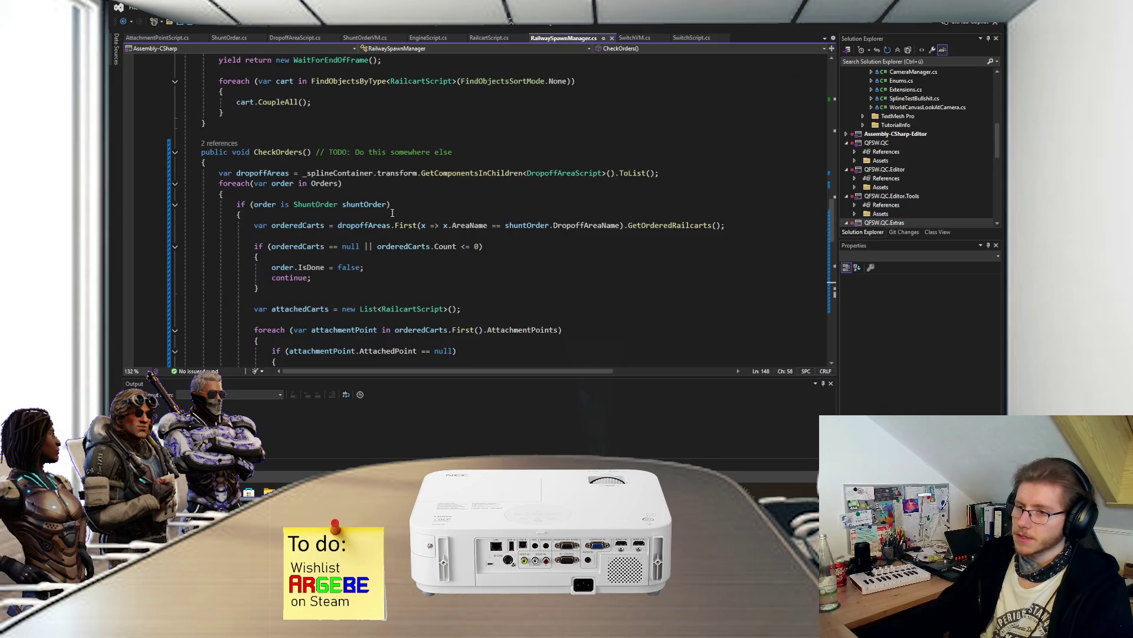
pyautogui.click(499, 152)
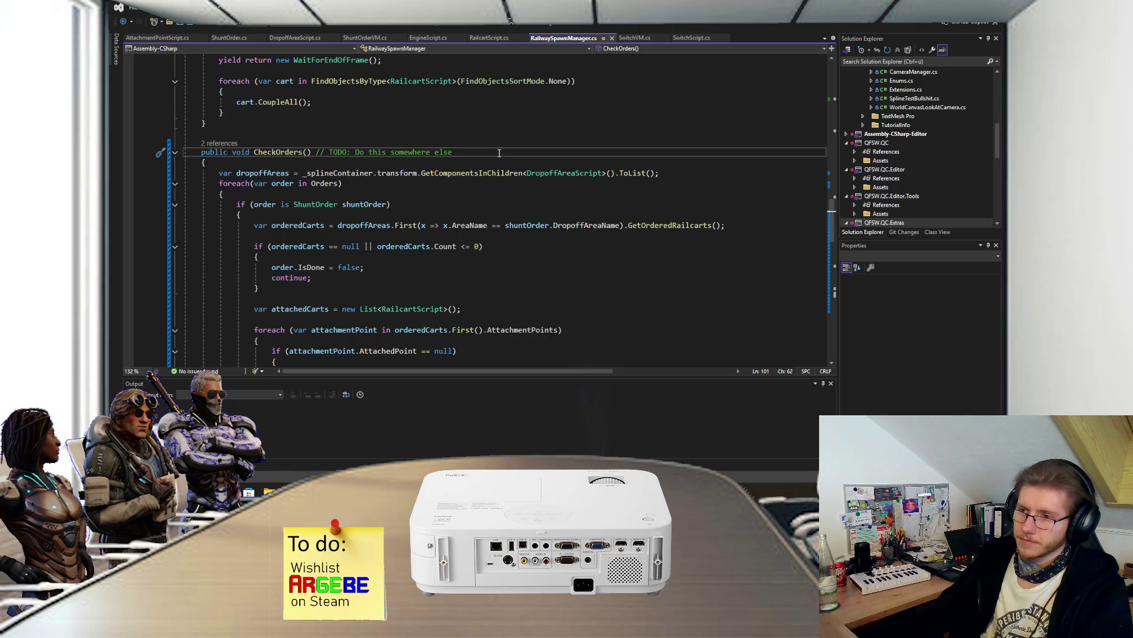
# - Read through CheckOrders and its SetCoupleability(false) lock for completed orders
pyautogui.scroll(20, 477, 289)
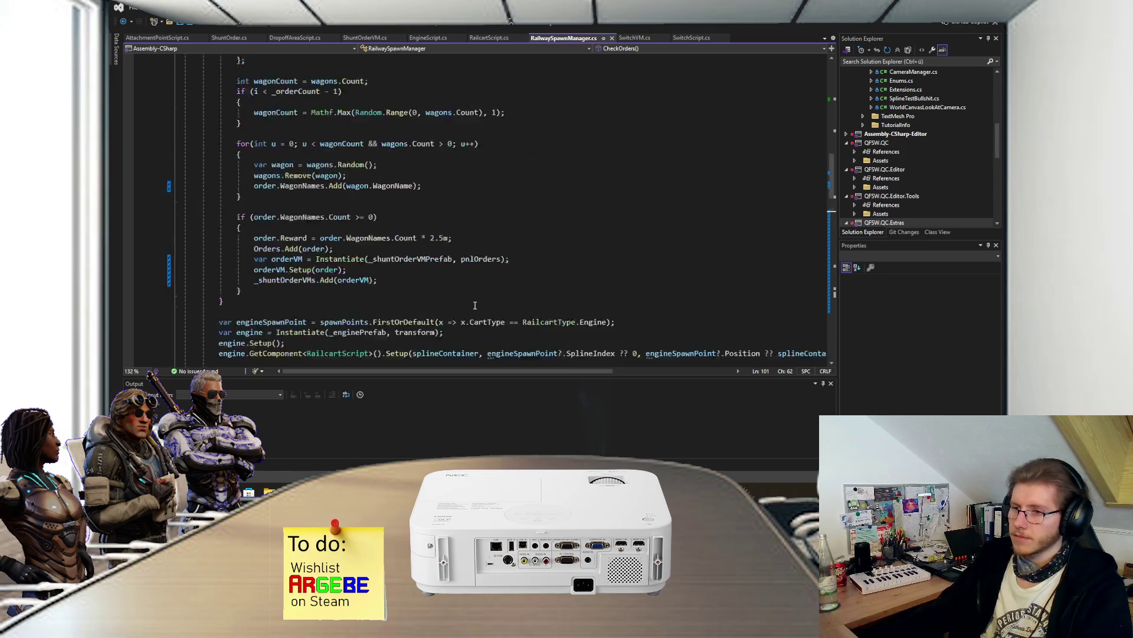
pyautogui.scroll(-5, 469, 261)
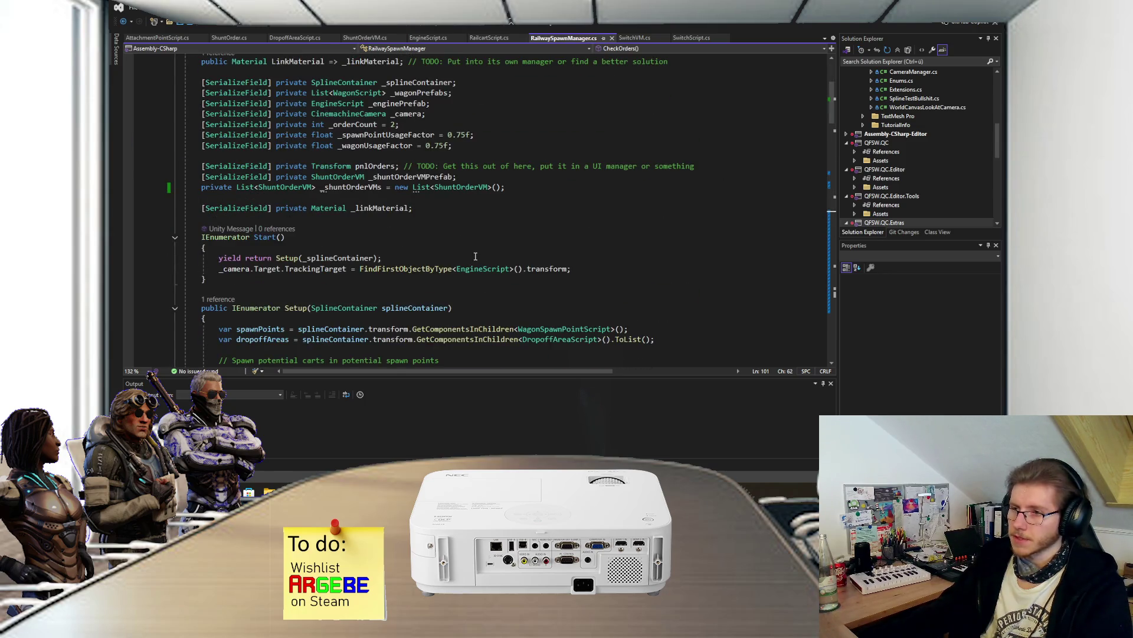
pyautogui.scroll(2, 475, 256)
pyautogui.scroll(2, 429, 237)
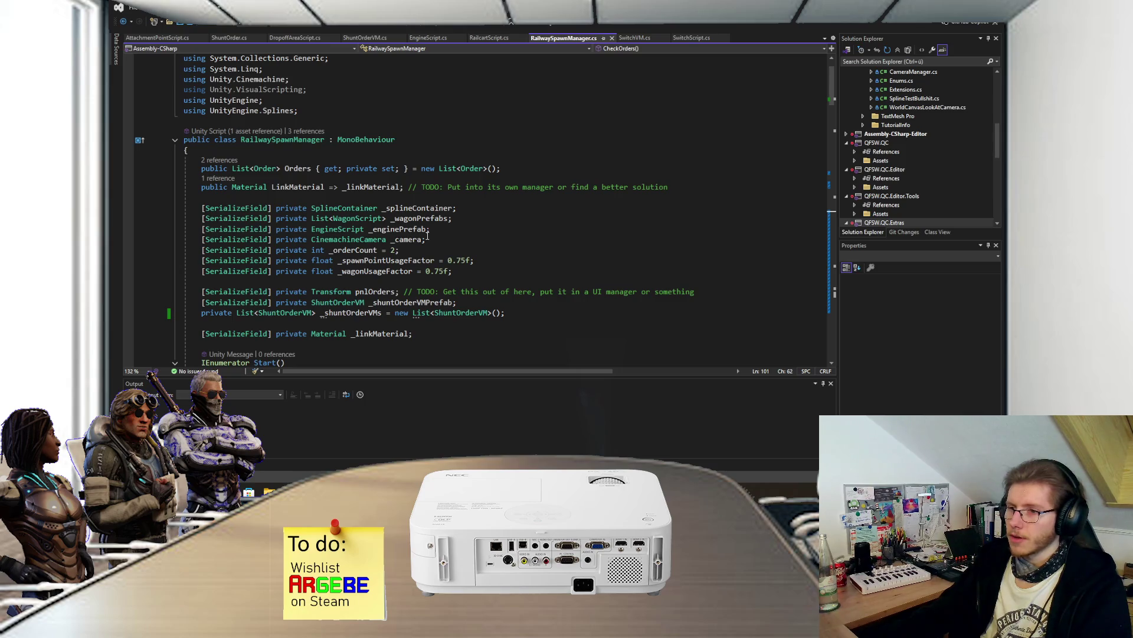
pyautogui.scroll(-20, 428, 235)
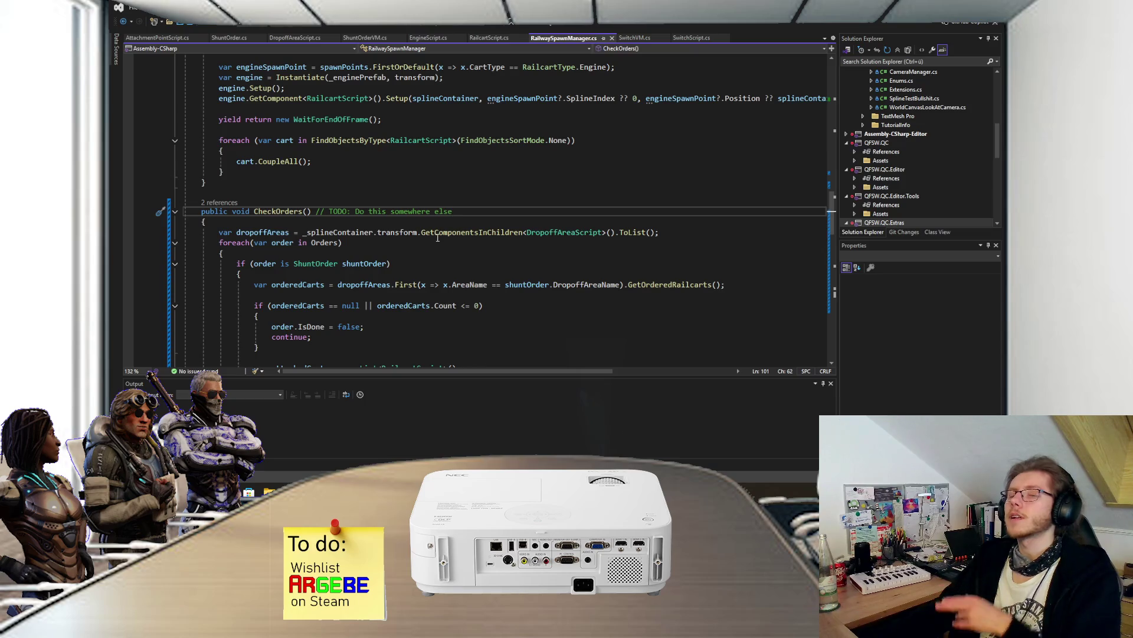
pyautogui.scroll(-3, 437, 219)
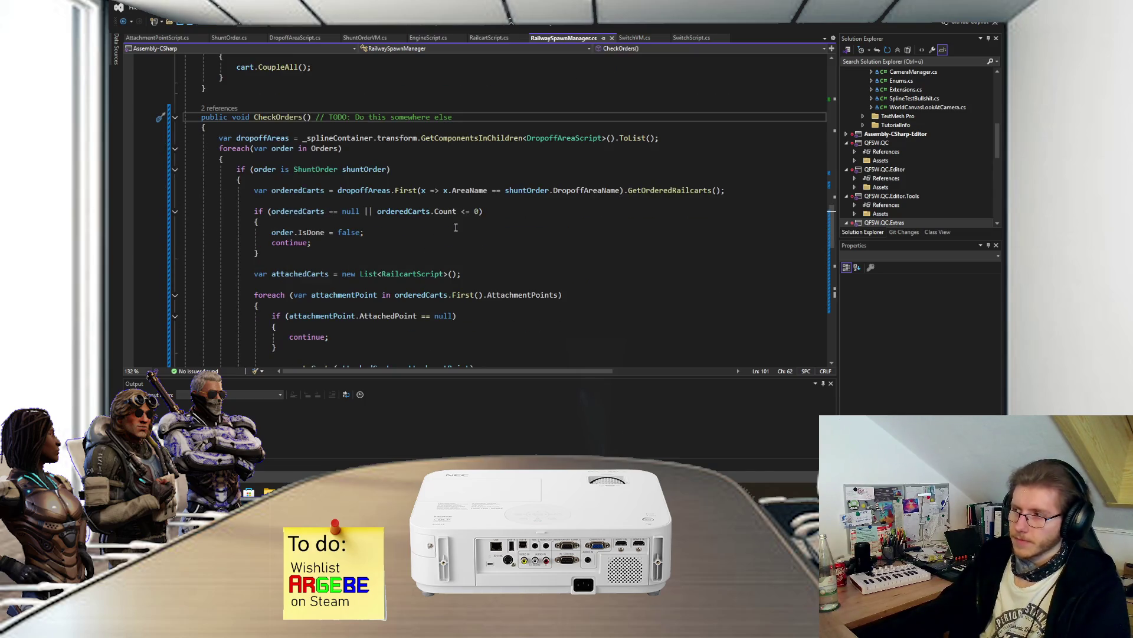
pyautogui.scroll(-12, 454, 230)
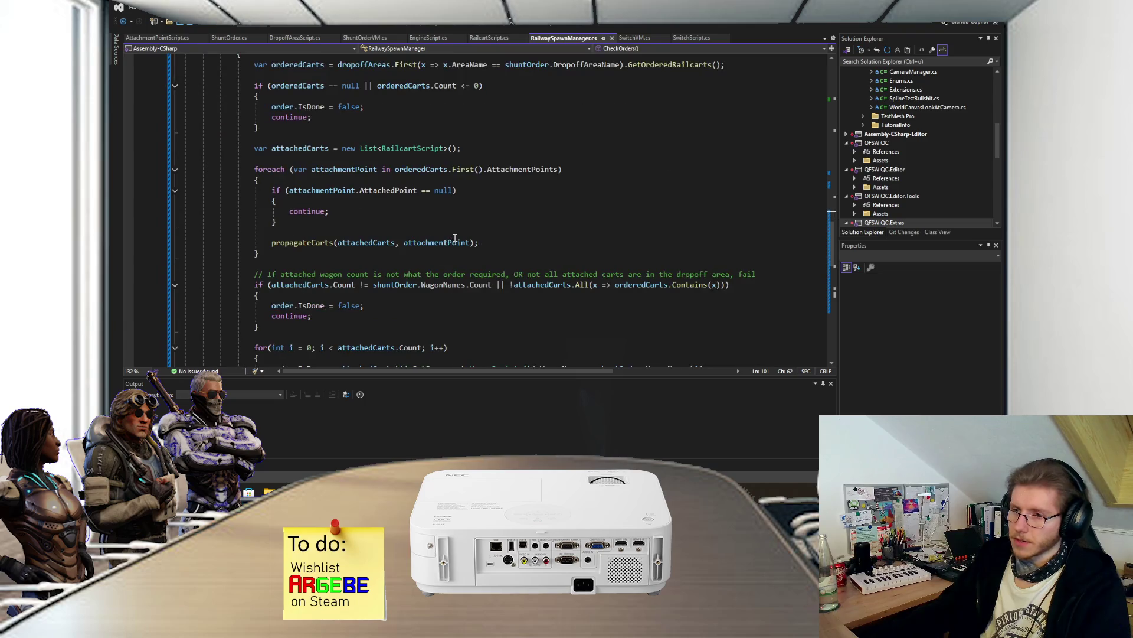
pyautogui.scroll(-4, 461, 245)
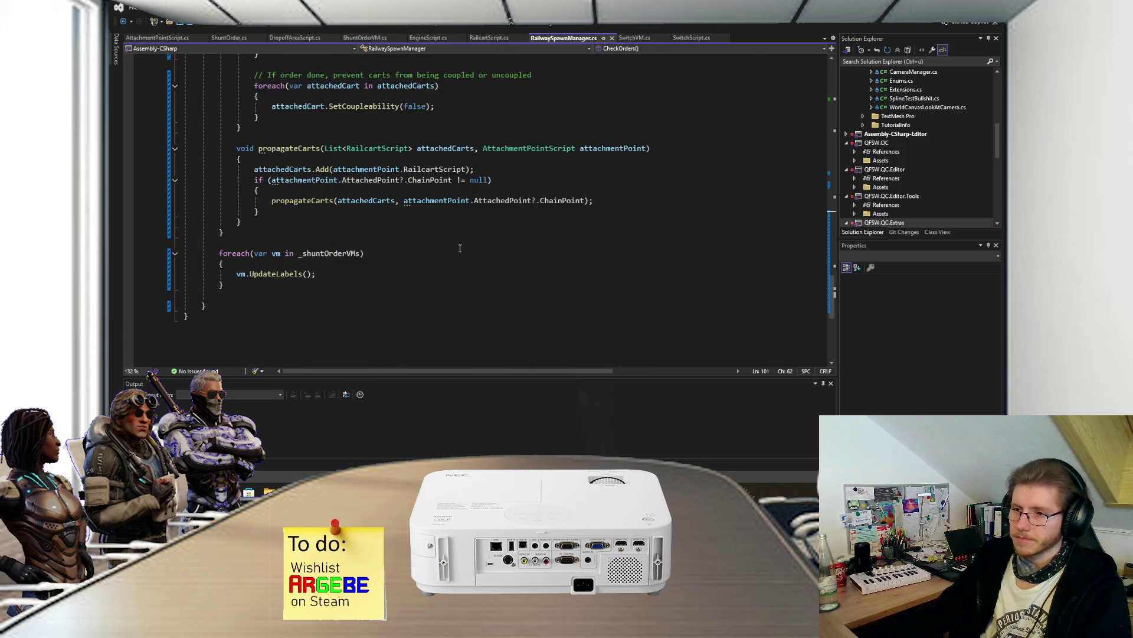
pyautogui.scroll(4, 460, 254)
# - Commit the 16 changed files to main with summary 'Sropp complet' and push to origin
pyautogui.hotkey('alt', 'Tab')
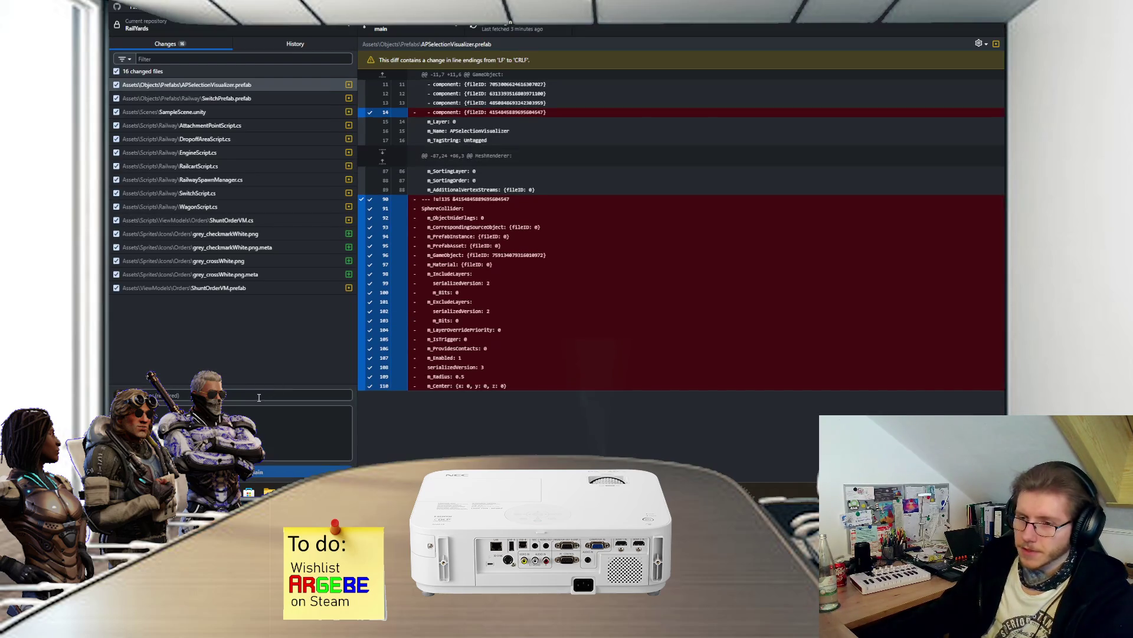
pyautogui.click(258, 398)
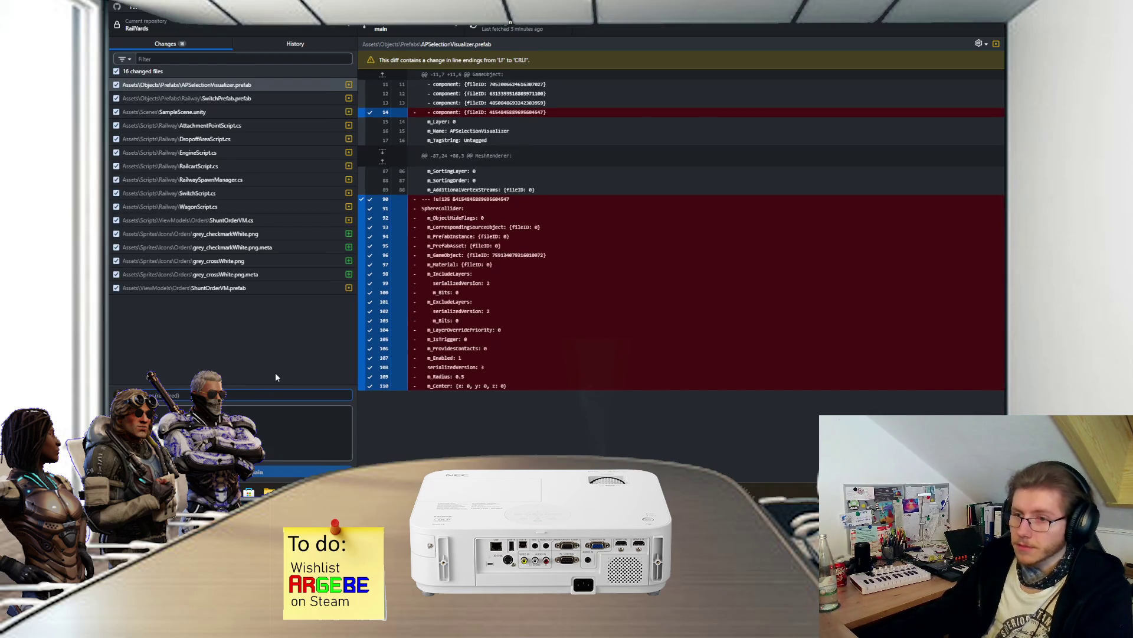
pyautogui.write('S')
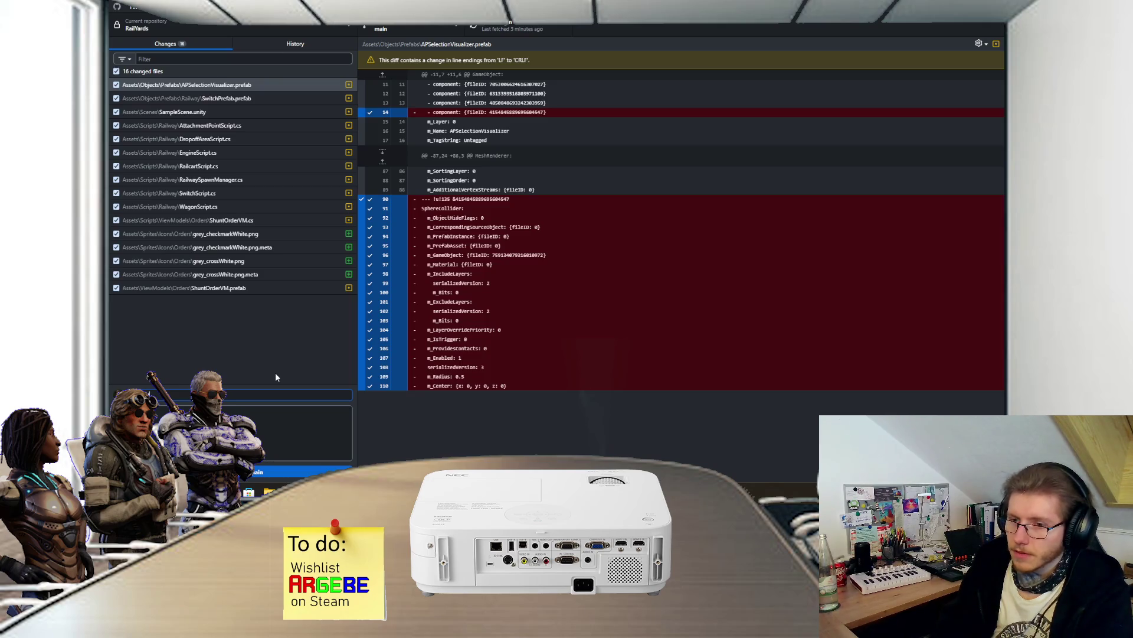
pyautogui.write('ropp')
pyautogui.write(' completio')
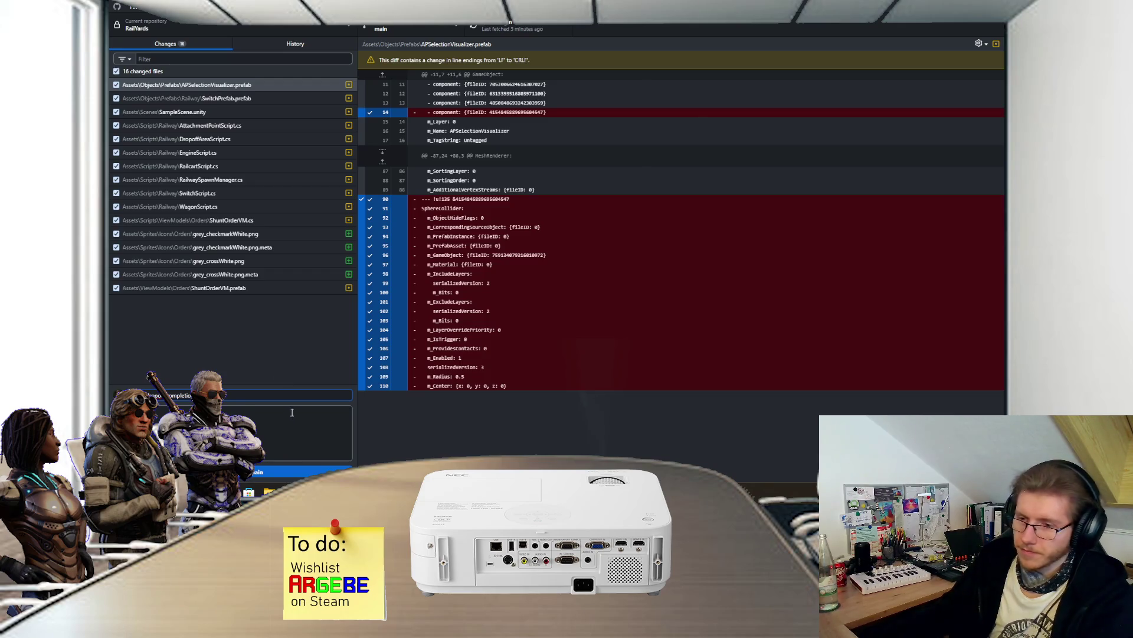
pyautogui.click(307, 471)
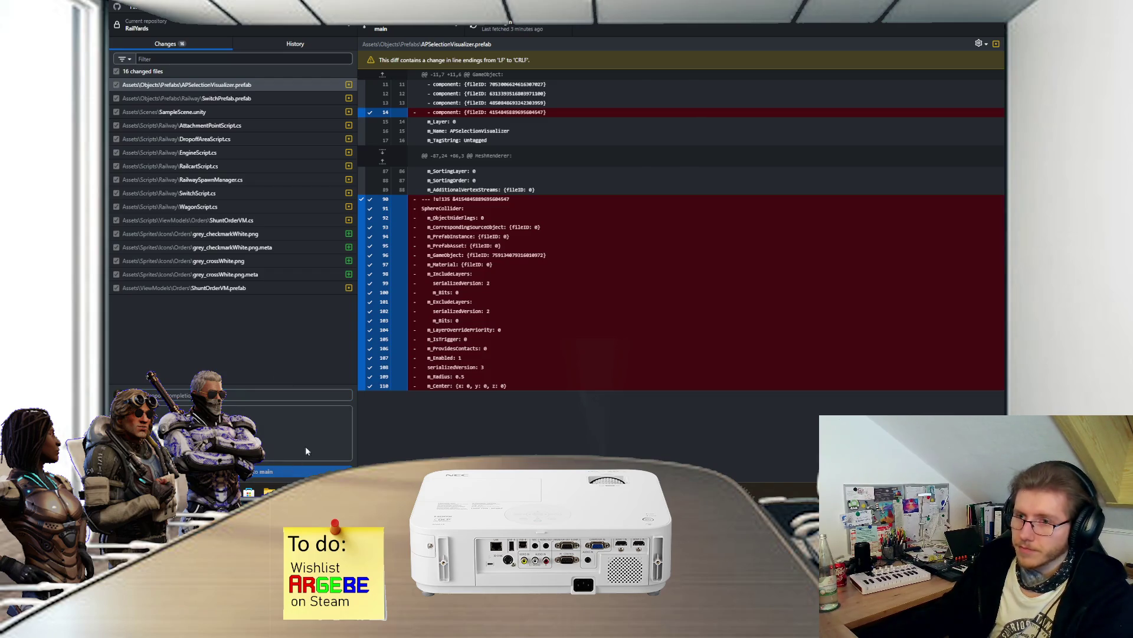
pyautogui.click(542, 27)
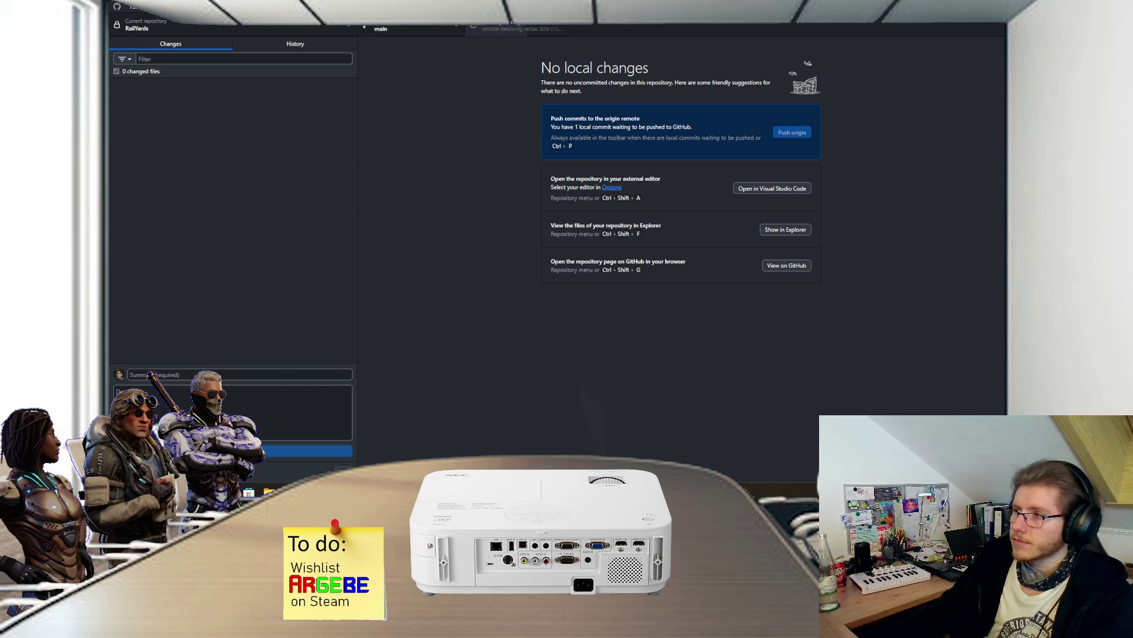
# - Hide GitHub Desktop and pan the Scene view over the rail junction and upward branch
pyautogui.click(952, 11)
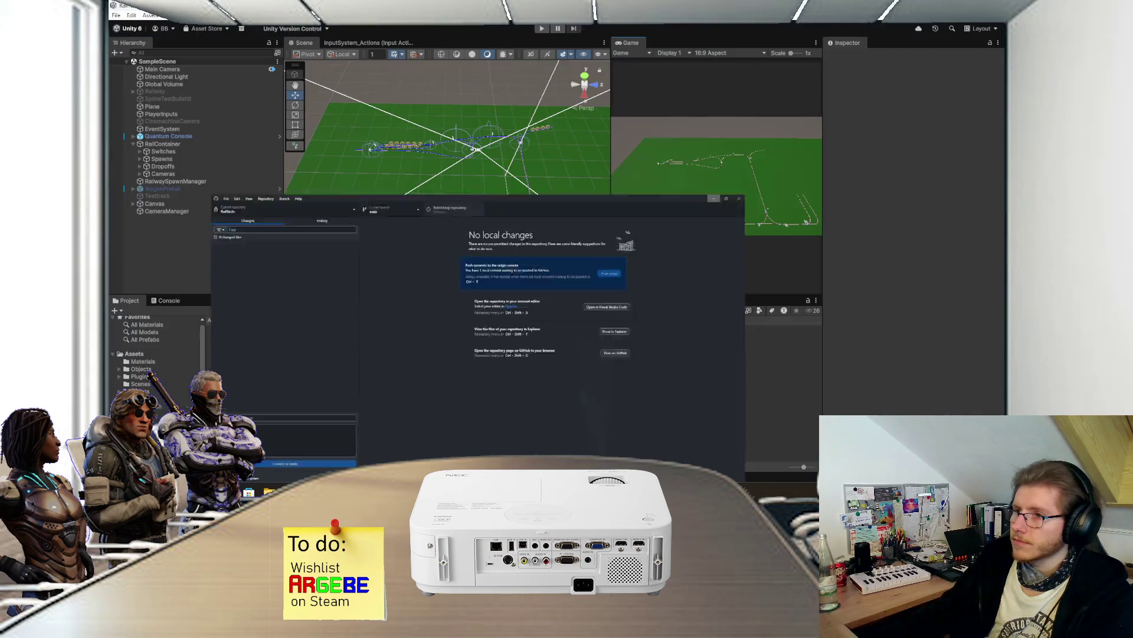
pyautogui.scroll(5, 483, 187)
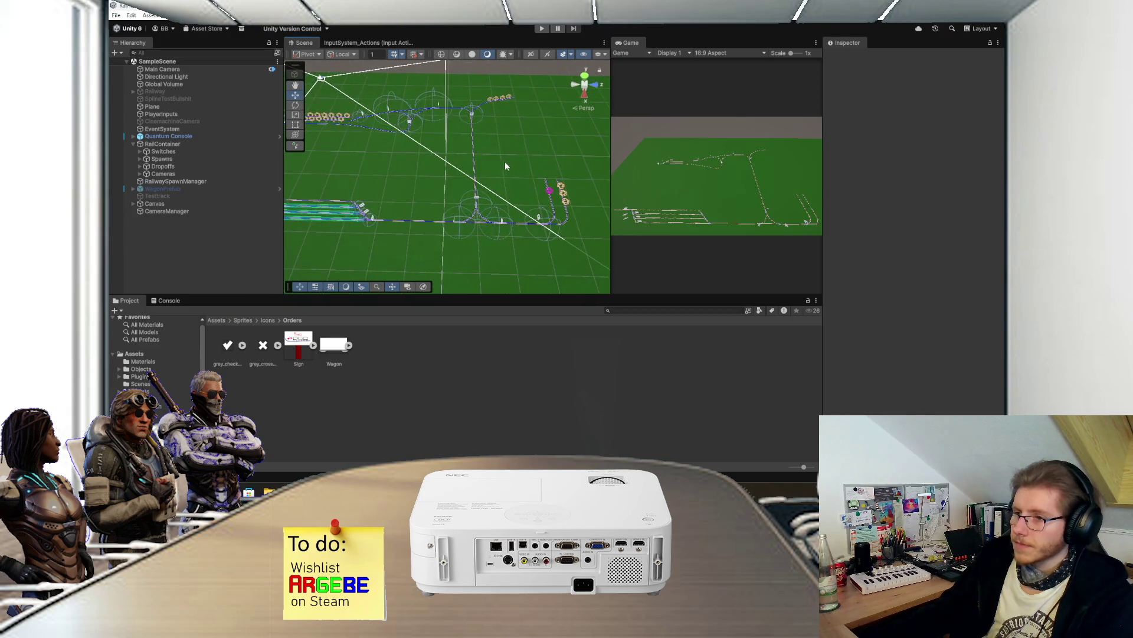
pyautogui.moveTo(504, 161); pyautogui.dragTo(475, 179)
pyautogui.scroll(2, 477, 209)
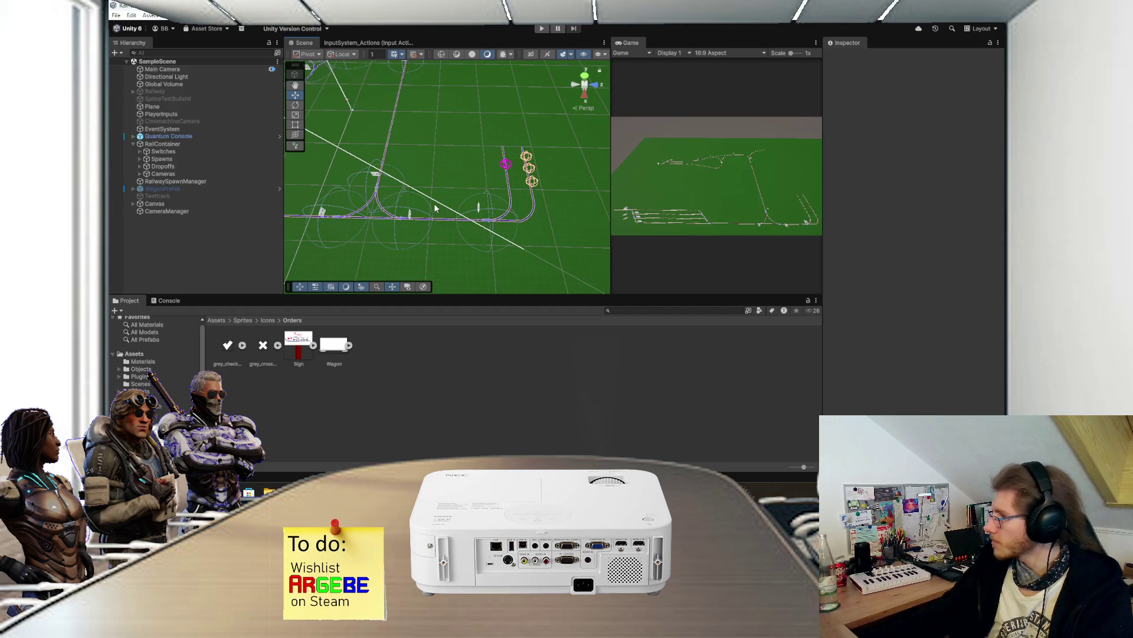
pyautogui.moveTo(435, 208)
pyautogui.mouseDown()
pyautogui.moveTo(494, 205)
pyautogui.moveTo(476, 210)
pyautogui.moveTo(484, 196)
pyautogui.mouseUp()
pyautogui.scroll(3, 462, 228)
pyautogui.scroll(5, 484, 196)
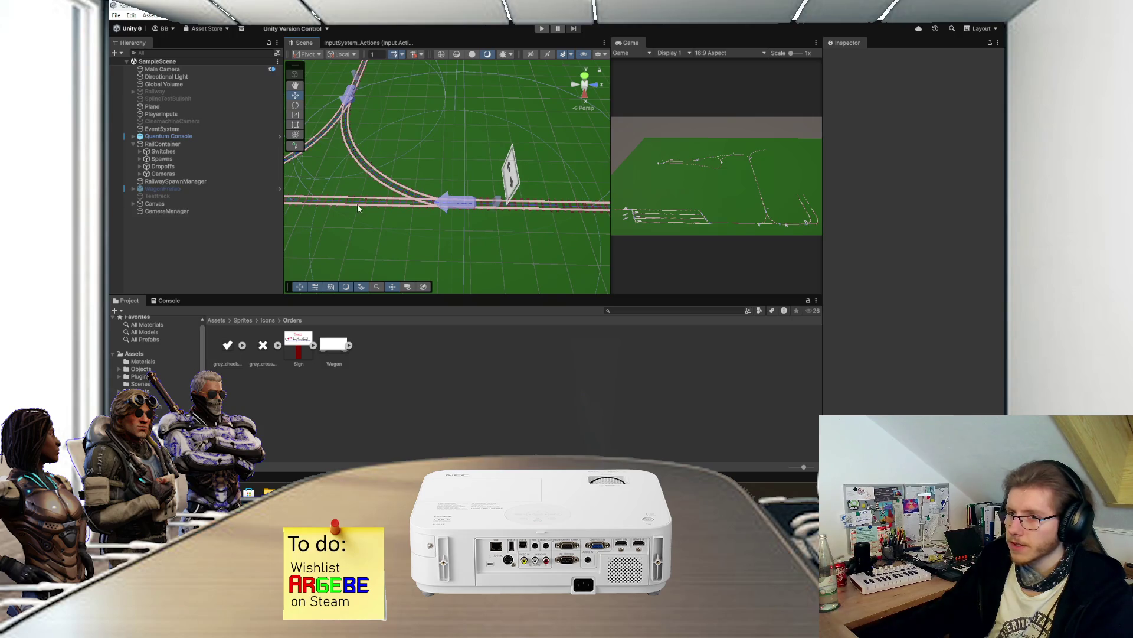
pyautogui.scroll(-3, 401, 157)
pyautogui.moveTo(390, 180)
pyautogui.mouseDown()
pyautogui.moveTo(415, 188)
pyautogui.moveTo(402, 175)
pyautogui.moveTo(423, 172)
pyautogui.moveTo(445, 207)
pyautogui.moveTo(430, 225)
pyautogui.moveTo(483, 152)
pyautogui.moveTo(460, 235)
pyautogui.mouseUp()
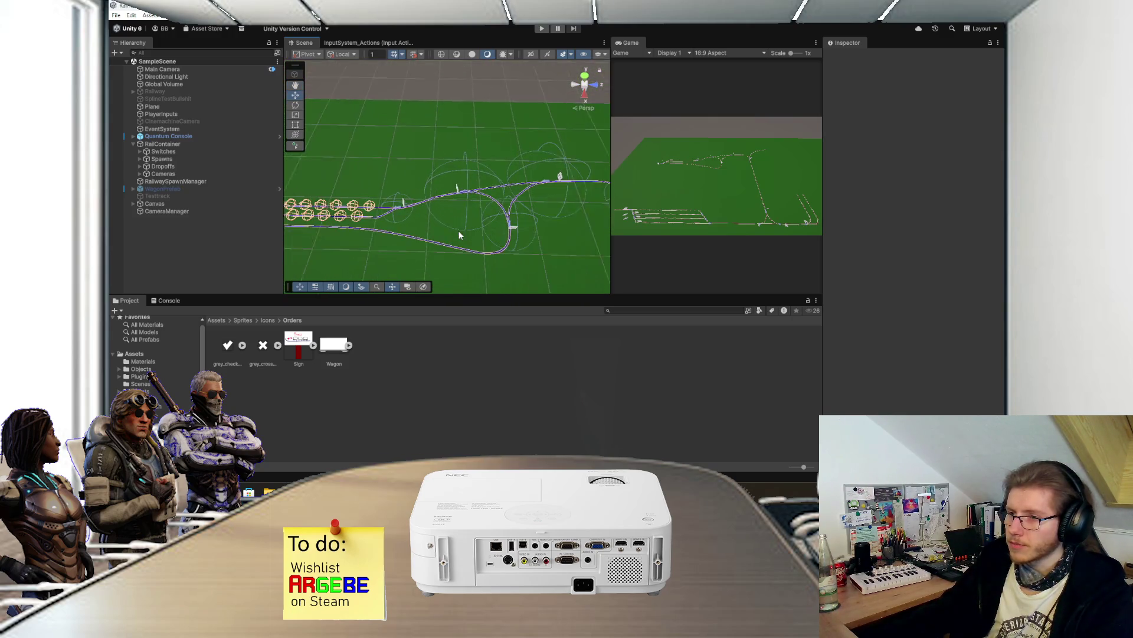
pyautogui.scroll(2, 460, 234)
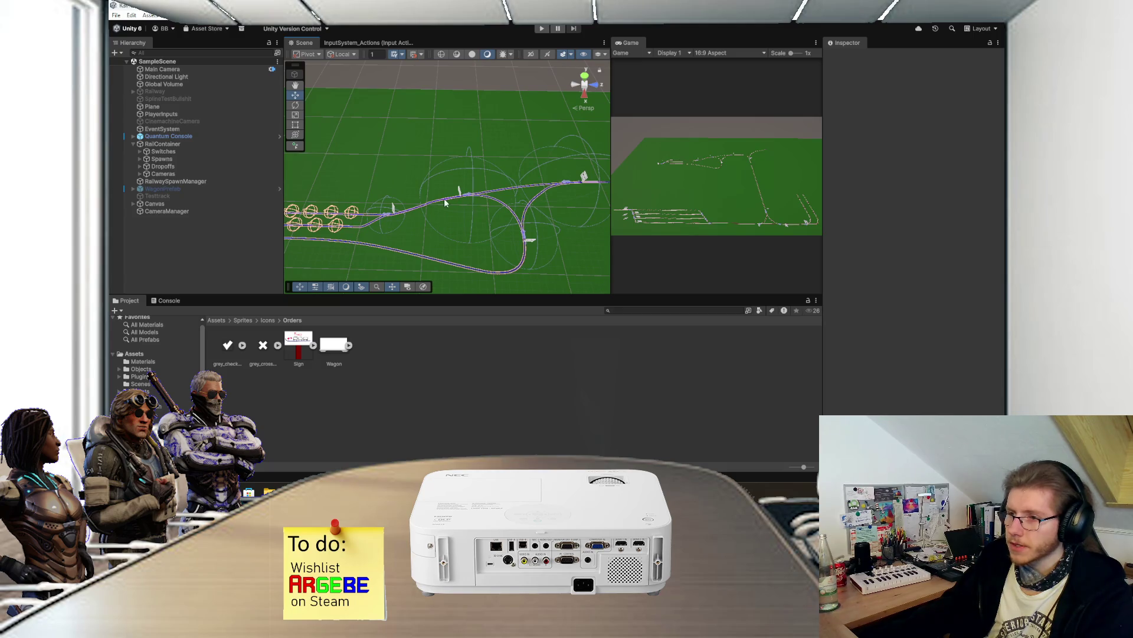
pyautogui.moveTo(446, 206)
pyautogui.mouseDown()
pyautogui.moveTo(407, 254)
pyautogui.moveTo(469, 217)
pyautogui.moveTo(453, 226)
pyautogui.moveTo(466, 145)
pyautogui.moveTo(449, 189)
pyautogui.moveTo(416, 194)
pyautogui.moveTo(450, 184)
pyautogui.moveTo(561, 203)
pyautogui.moveTo(356, 158)
pyautogui.moveTo(449, 195)
pyautogui.moveTo(406, 190)
pyautogui.moveTo(464, 213)
pyautogui.mouseUp()
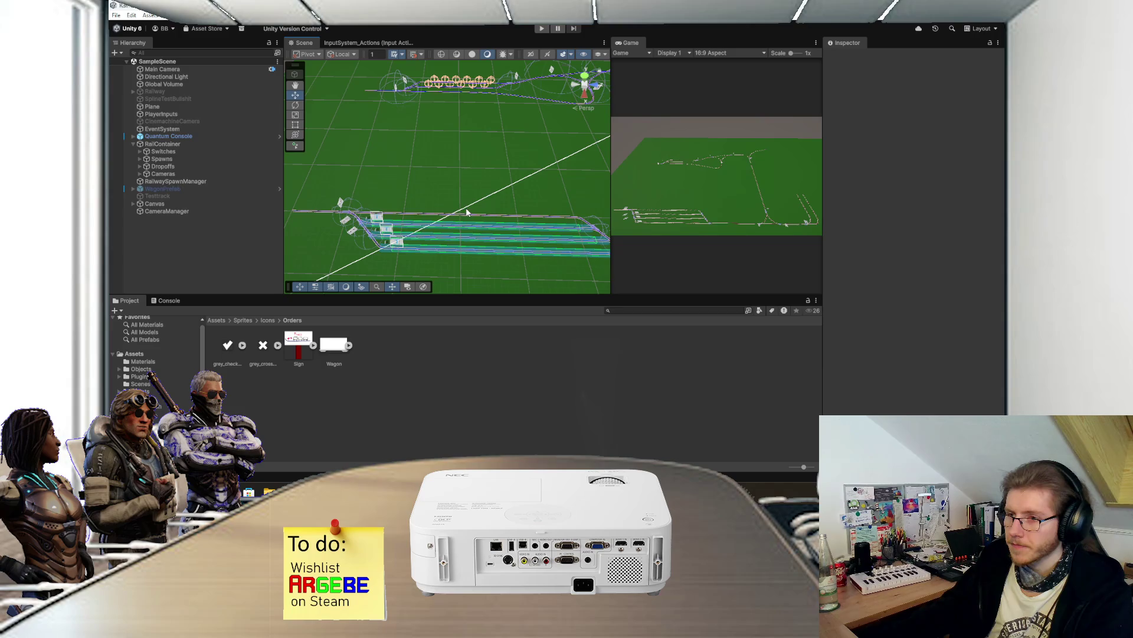
# - Orbit around the upper track loop, then show the top-level Assets folder
pyautogui.scroll(5, 466, 213)
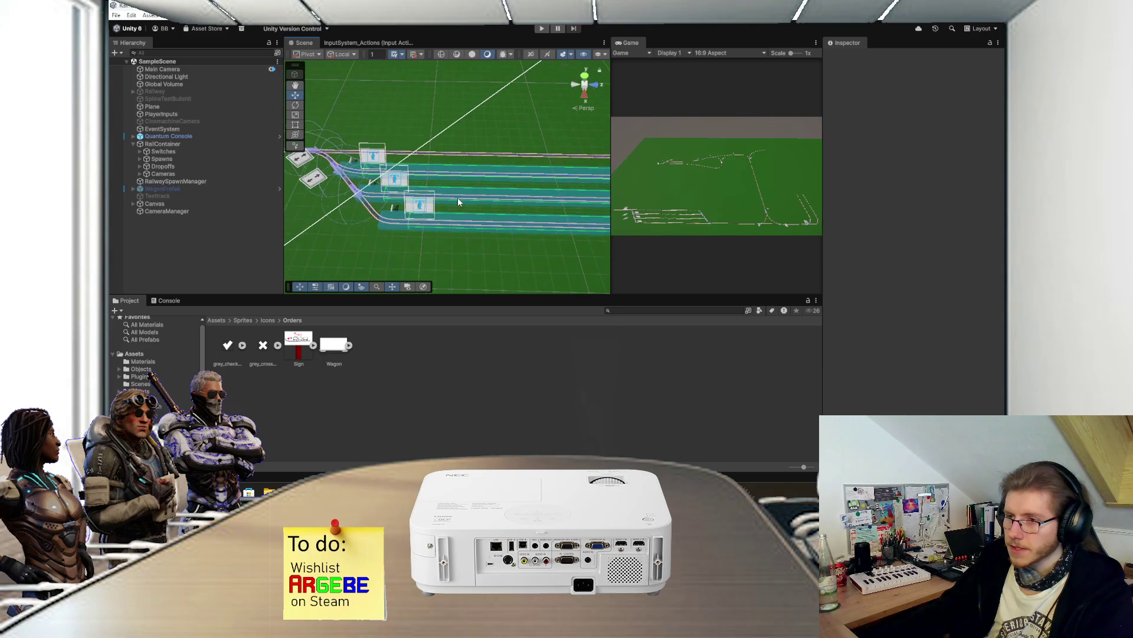
pyautogui.moveTo(458, 202); pyautogui.dragTo(443, 216)
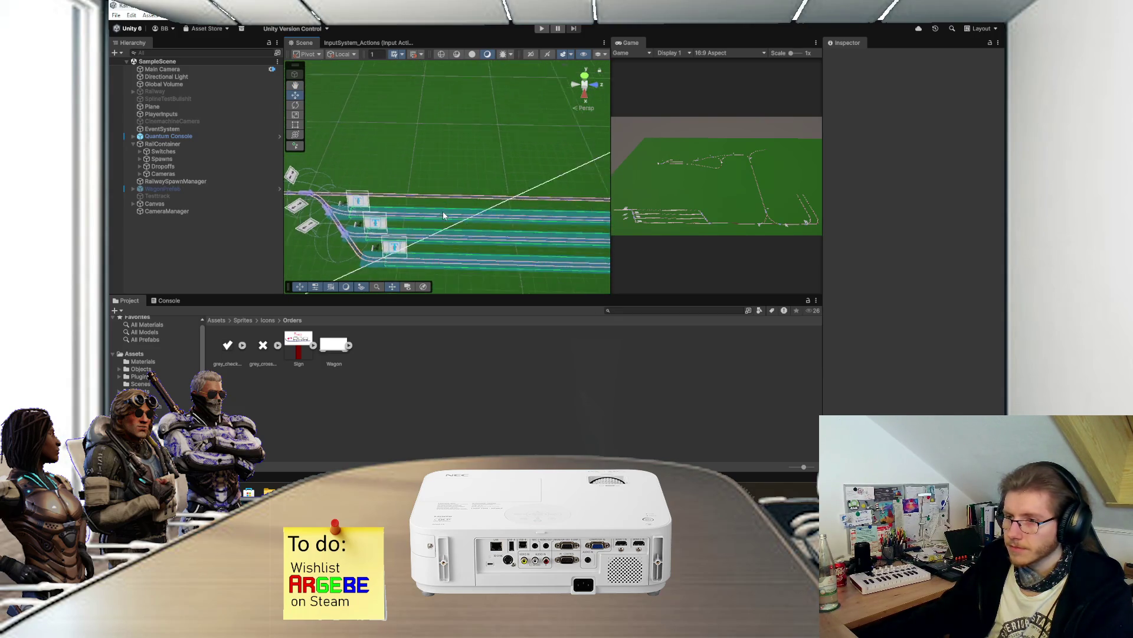
pyautogui.scroll(-2, 445, 211)
pyautogui.moveTo(475, 181)
pyautogui.mouseDown()
pyautogui.moveTo(518, 194)
pyautogui.moveTo(364, 180)
pyautogui.moveTo(398, 195)
pyautogui.moveTo(502, 185)
pyautogui.moveTo(402, 212)
pyautogui.moveTo(456, 224)
pyautogui.mouseUp()
pyautogui.scroll(4, 456, 220)
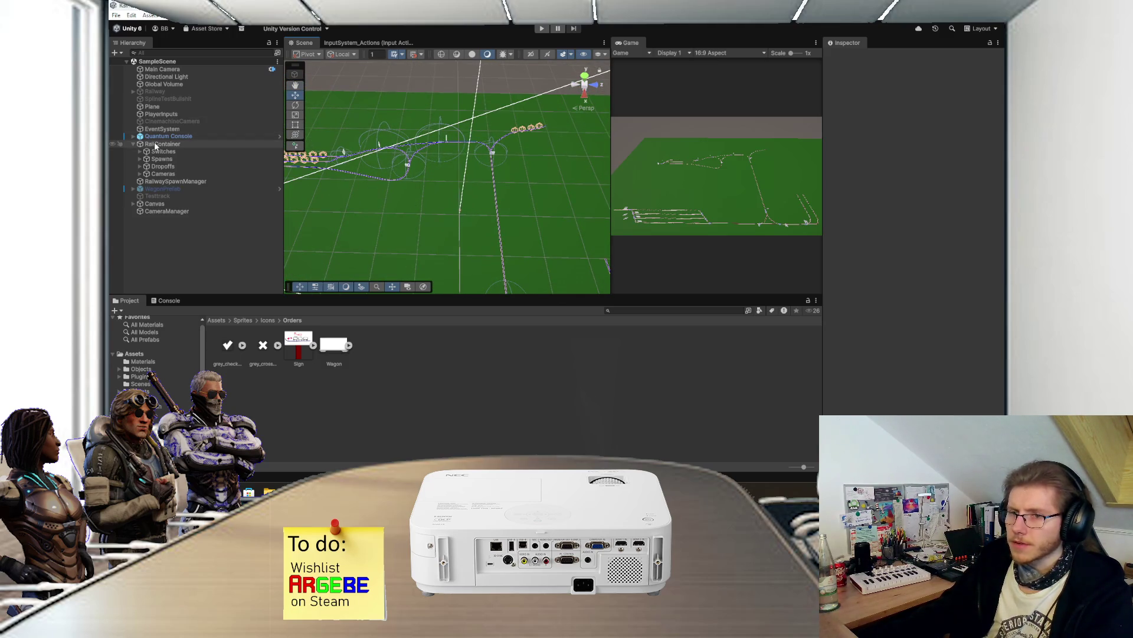
pyautogui.moveTo(329, 174); pyautogui.dragTo(412, 150)
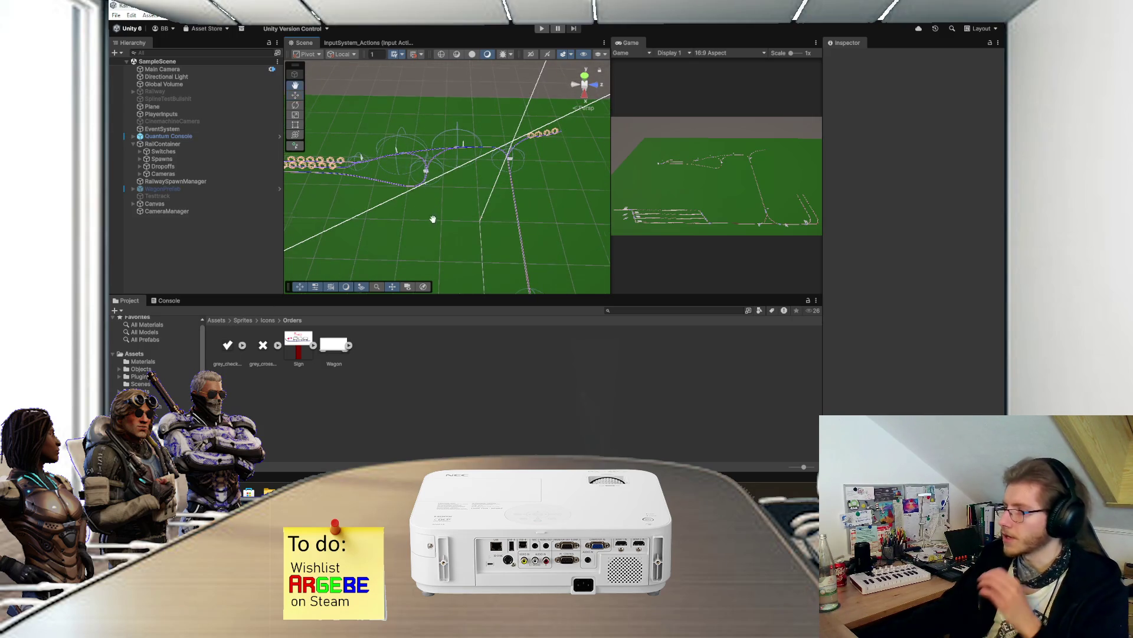
pyautogui.scroll(-3, 446, 217)
pyautogui.moveTo(445, 218)
pyautogui.mouseDown()
pyautogui.moveTo(473, 228)
pyautogui.moveTo(495, 205)
pyautogui.mouseUp()
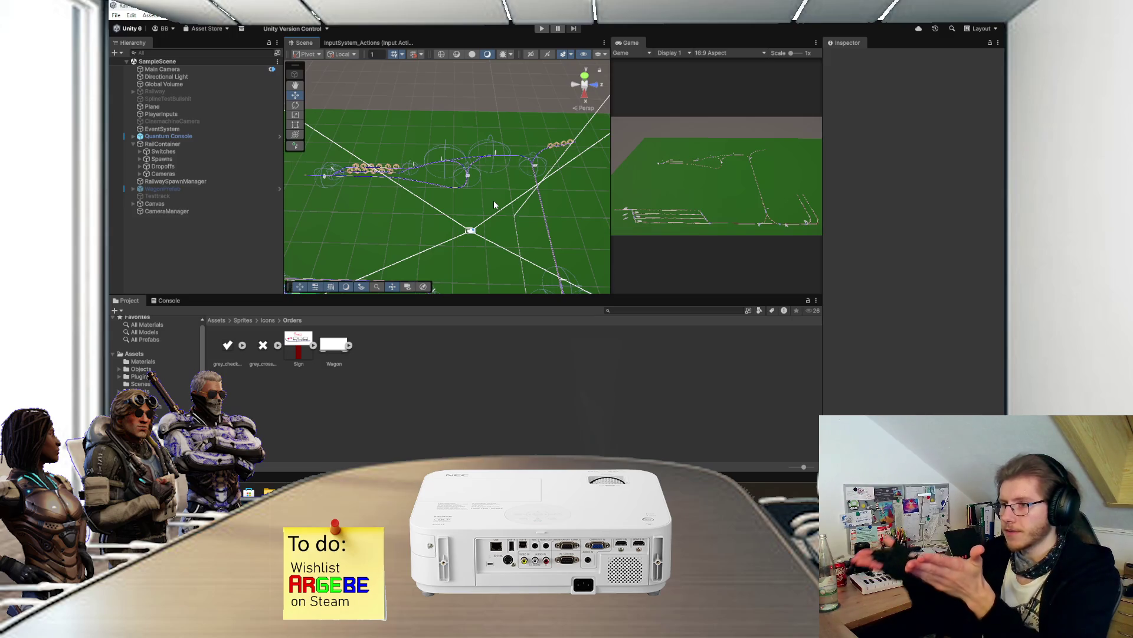
pyautogui.scroll(2, 494, 205)
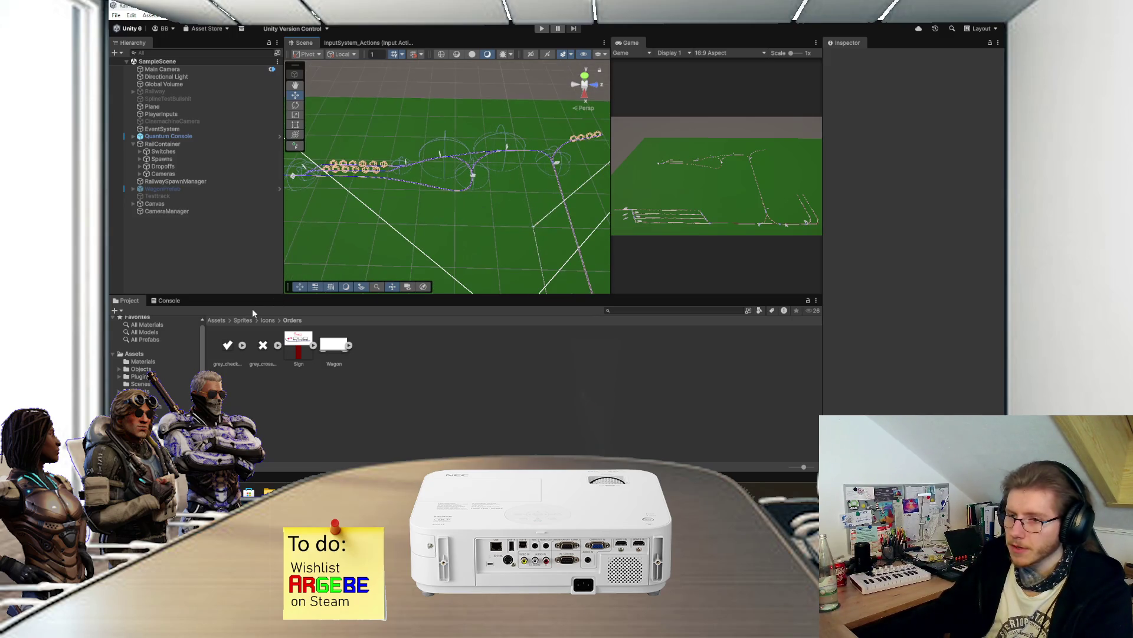
pyautogui.click(216, 320)
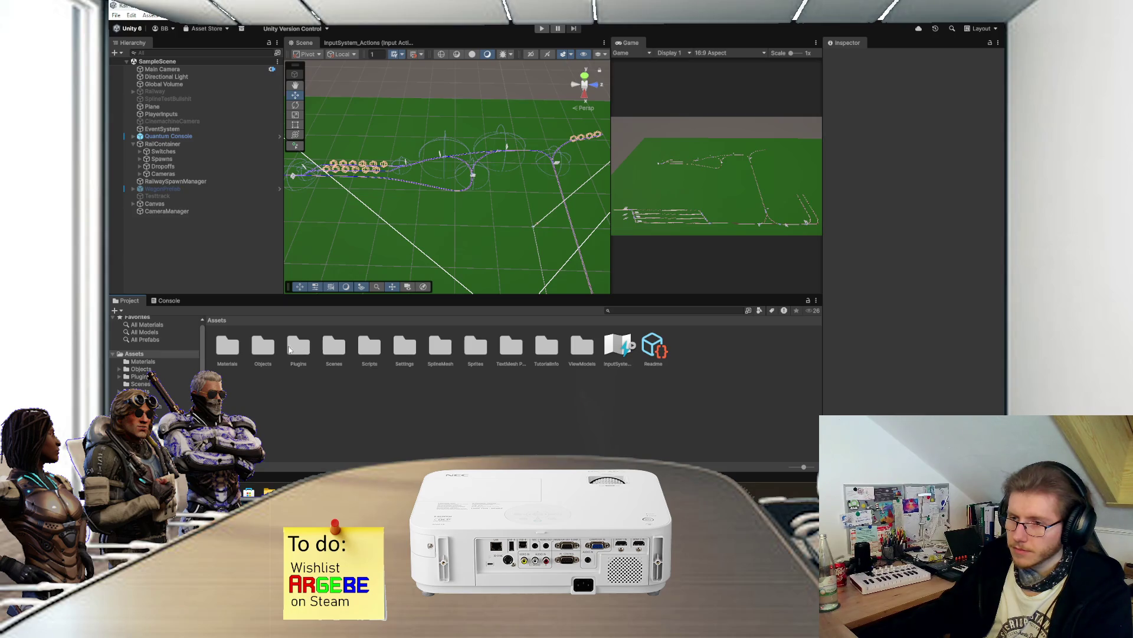
# - Select RailContainer and collapse its Spline 8 and Spline 10 knot lists in the Inspector
pyautogui.click(270, 351)
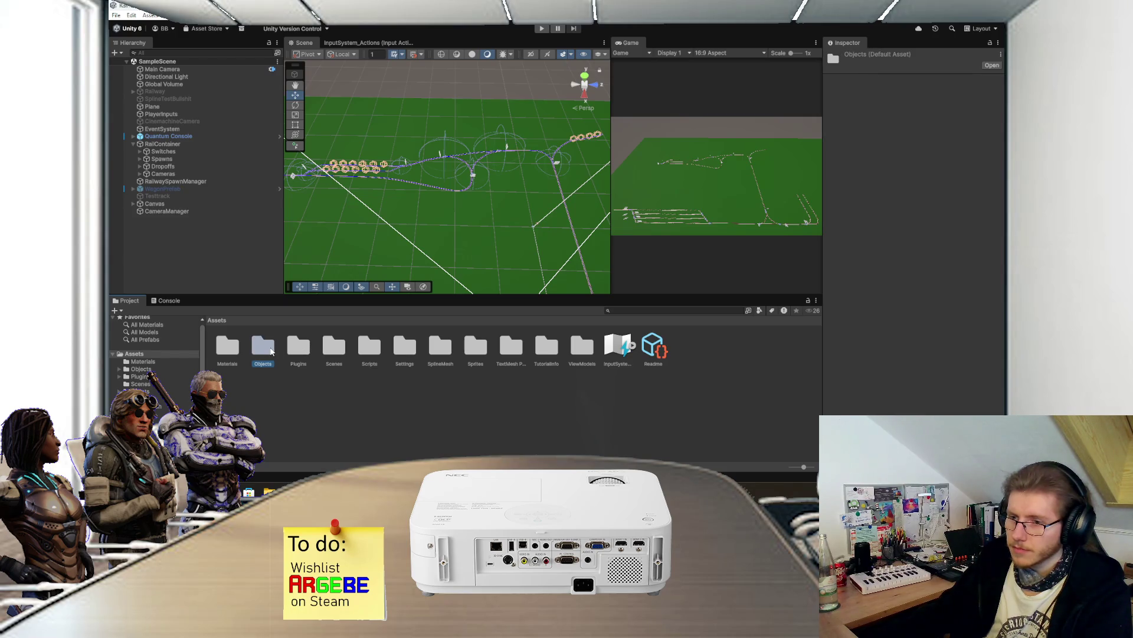
pyautogui.click(182, 144)
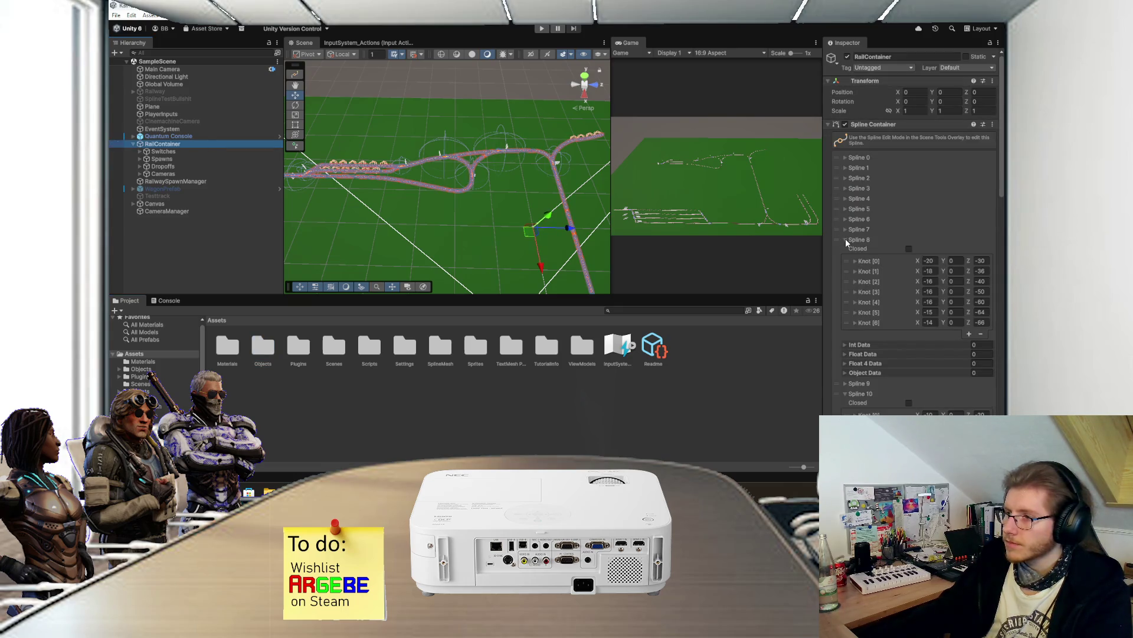
pyautogui.click(845, 240)
pyautogui.click(846, 261)
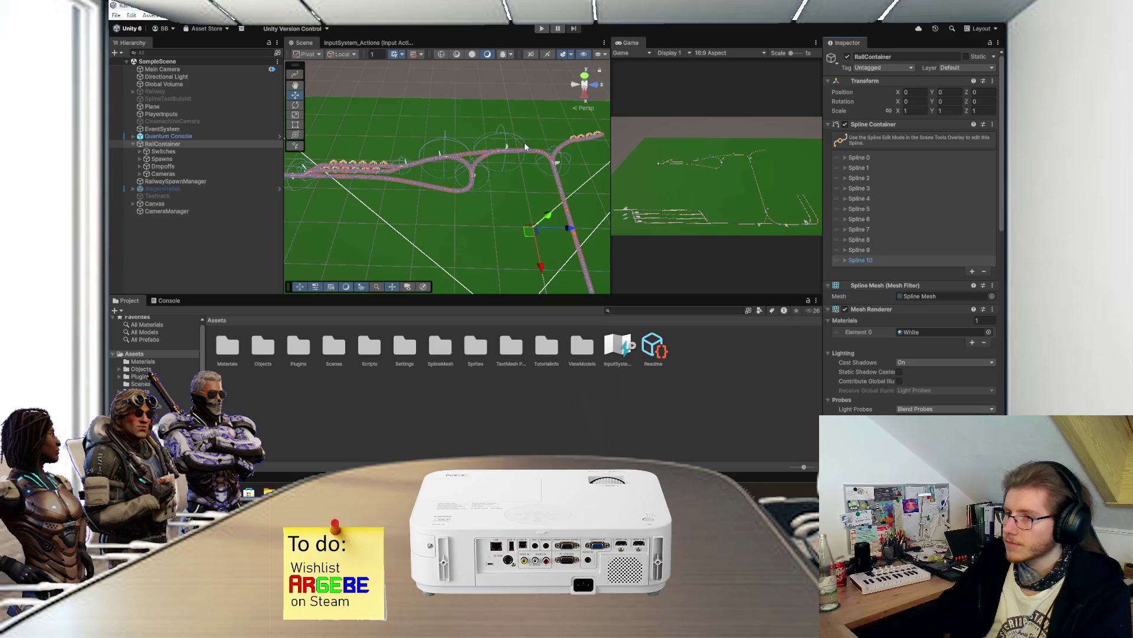
# - Turn on spline editing and box-select the knots along the upper track section
pyautogui.click(295, 74)
pyautogui.moveTo(500, 127)
pyautogui.mouseDown()
pyautogui.moveTo(501, 179)
pyautogui.moveTo(515, 167)
pyautogui.moveTo(501, 159)
pyautogui.mouseUp()
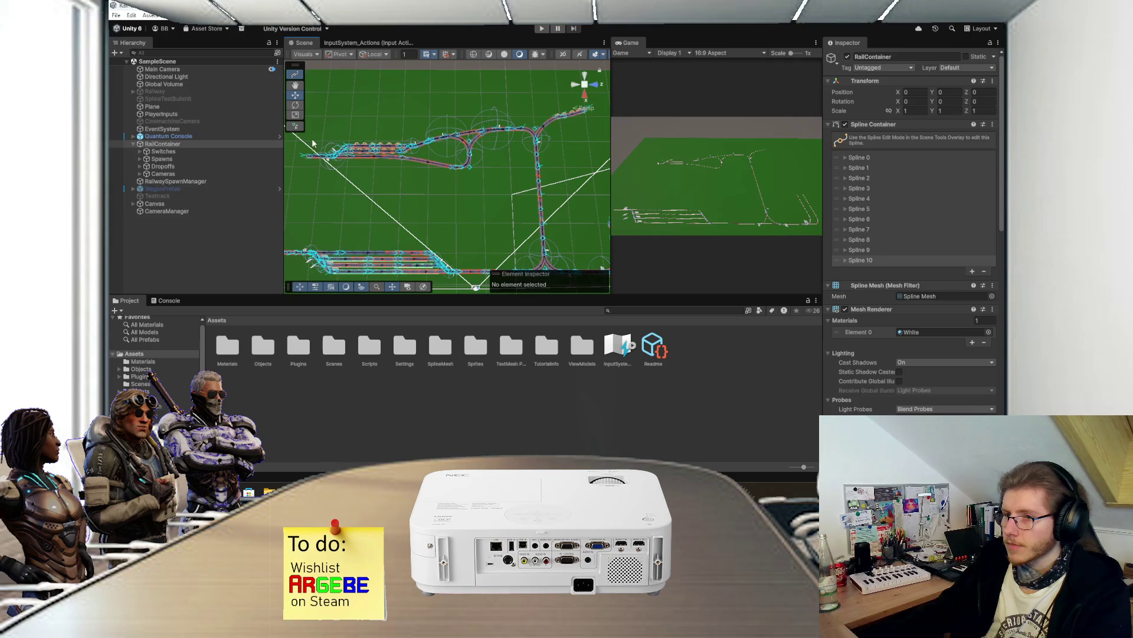
pyautogui.scroll(2, 326, 100)
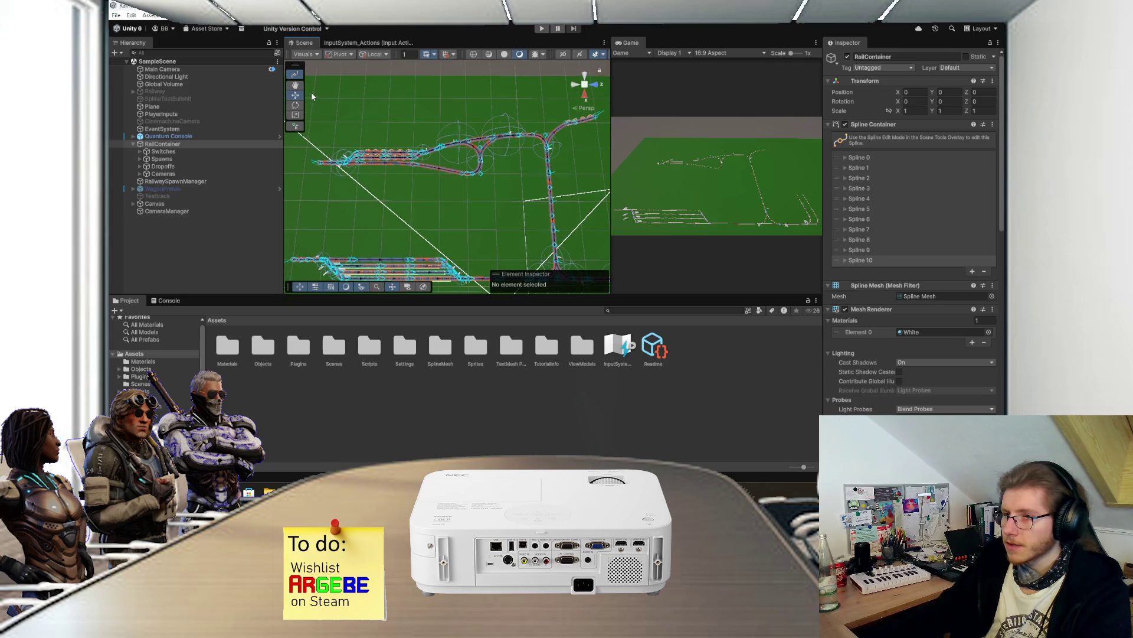
pyautogui.moveTo(312, 96)
pyautogui.mouseDown()
pyautogui.moveTo(401, 161)
pyautogui.moveTo(621, 222)
pyautogui.moveTo(590, 212)
pyautogui.mouseUp()
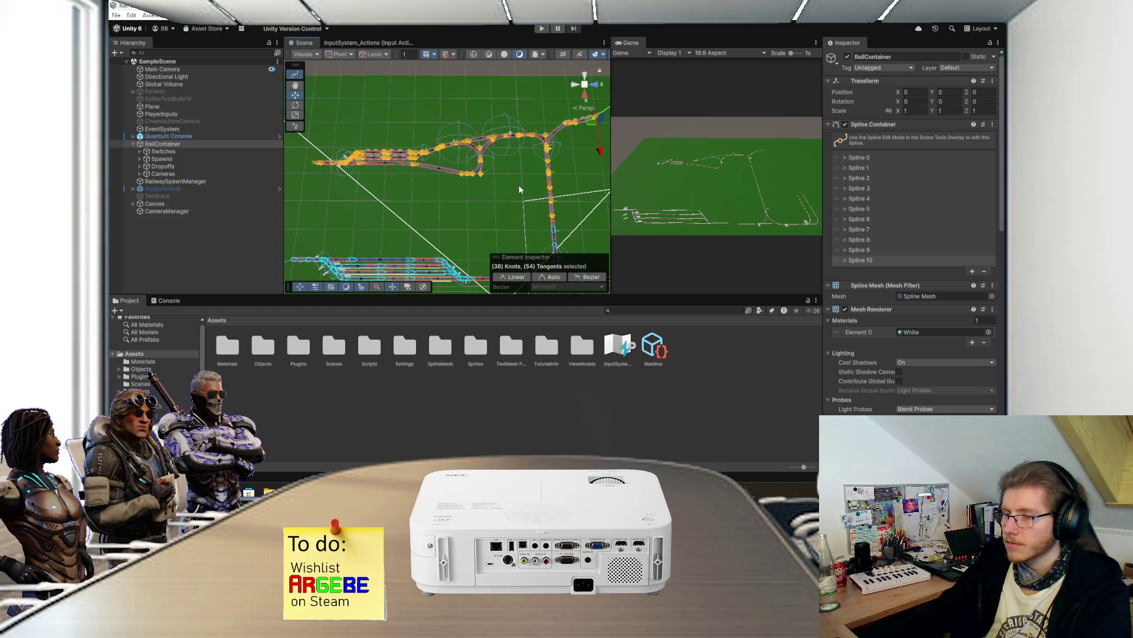
# - Orbit around the selected knots and drag them along the Y axis
pyautogui.moveTo(507, 182); pyautogui.dragTo(483, 202)
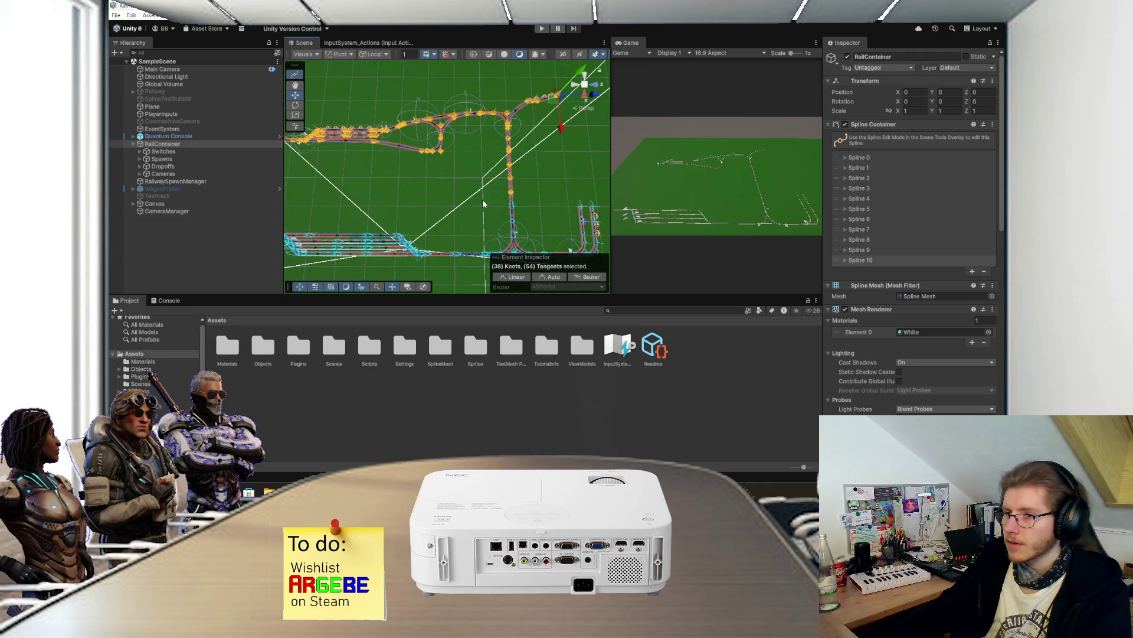
pyautogui.moveTo(481, 135); pyautogui.dragTo(492, 104)
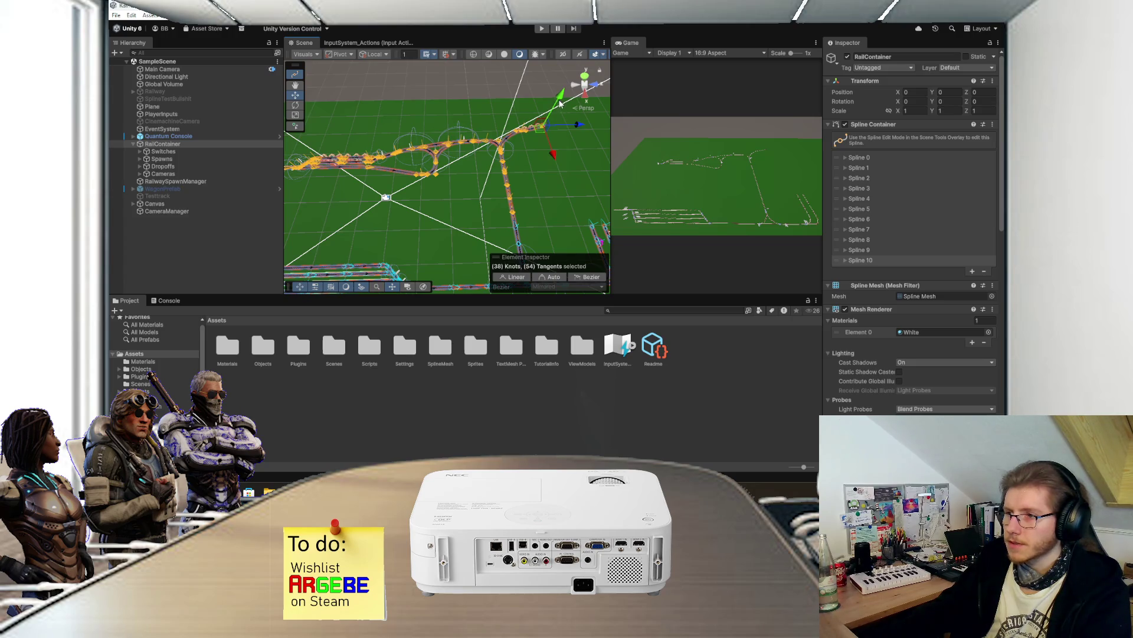
pyautogui.scroll(3, 507, 145)
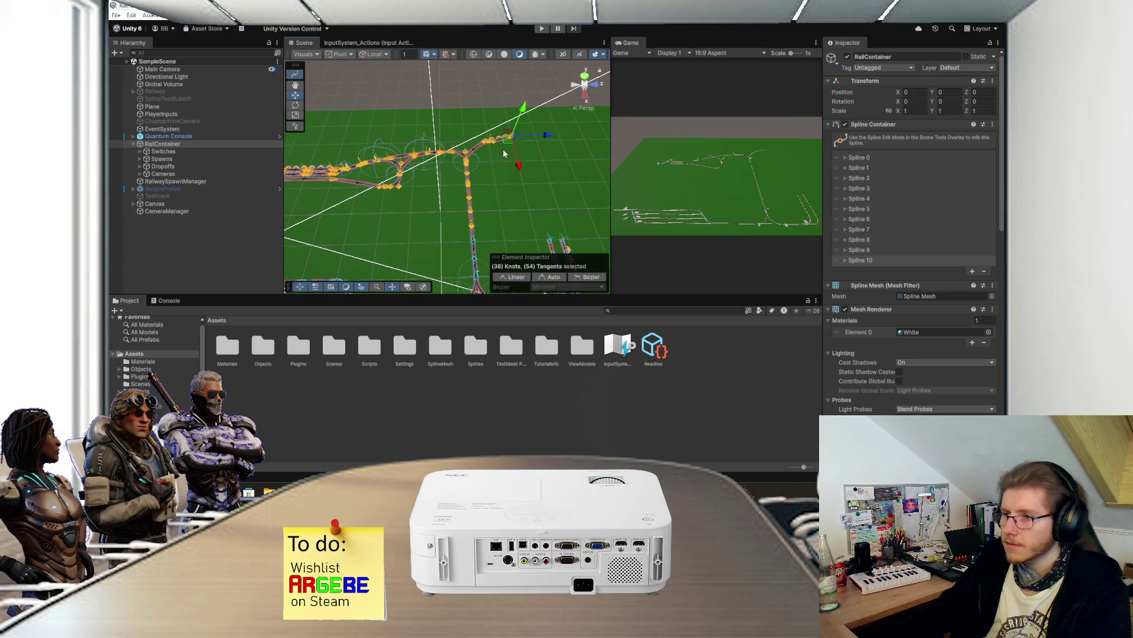
pyautogui.scroll(2, 504, 154)
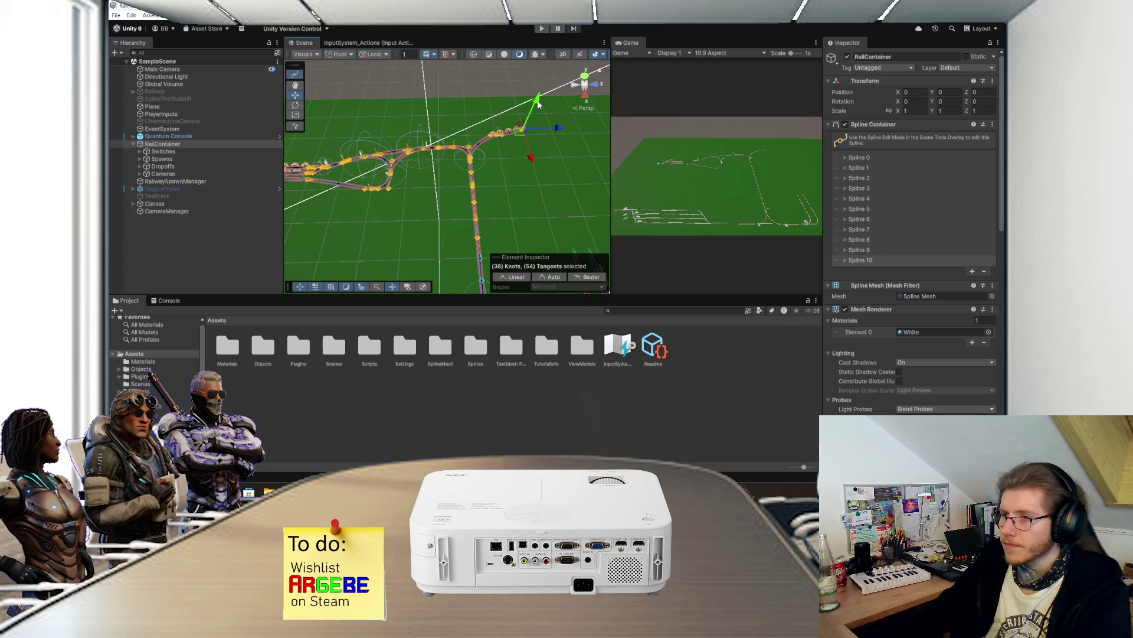
pyautogui.moveTo(538, 105); pyautogui.dragTo(540, 100)
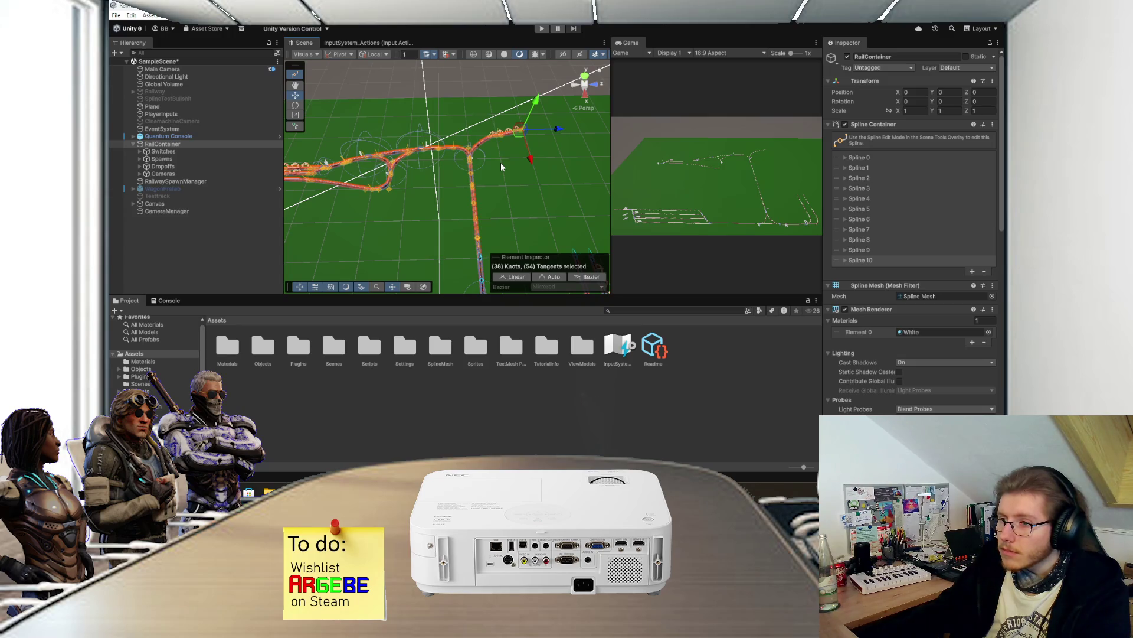
# - Undo the last two knot edits and set the selected knots' tangents to Linear
pyautogui.hotkey('ctrl', 'z')
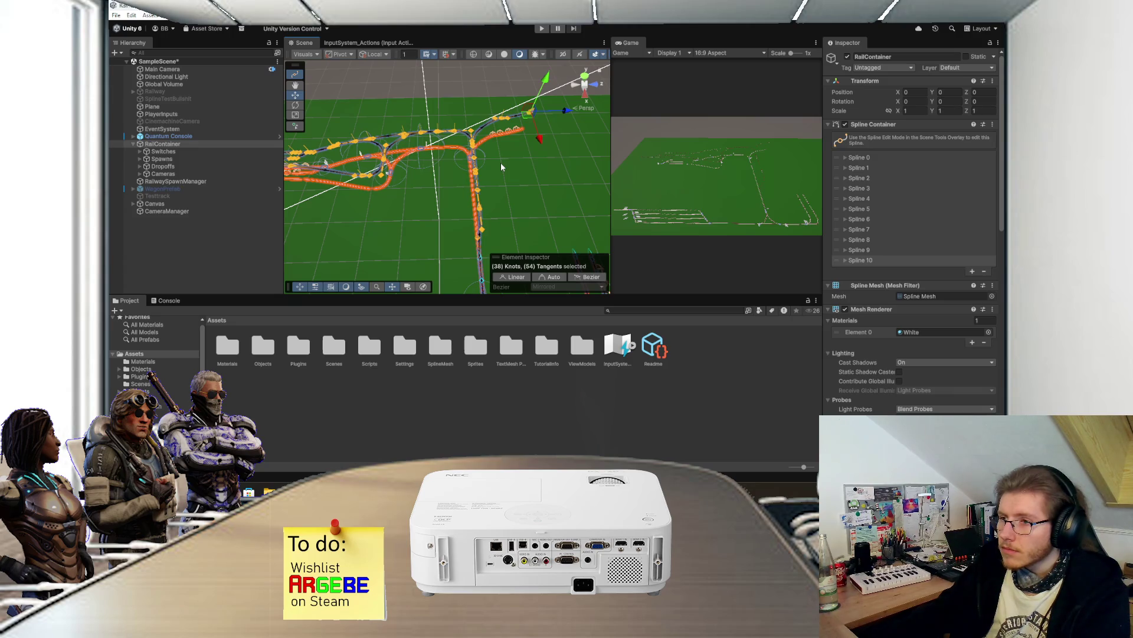
pyautogui.hotkey('ctrl', 'z')
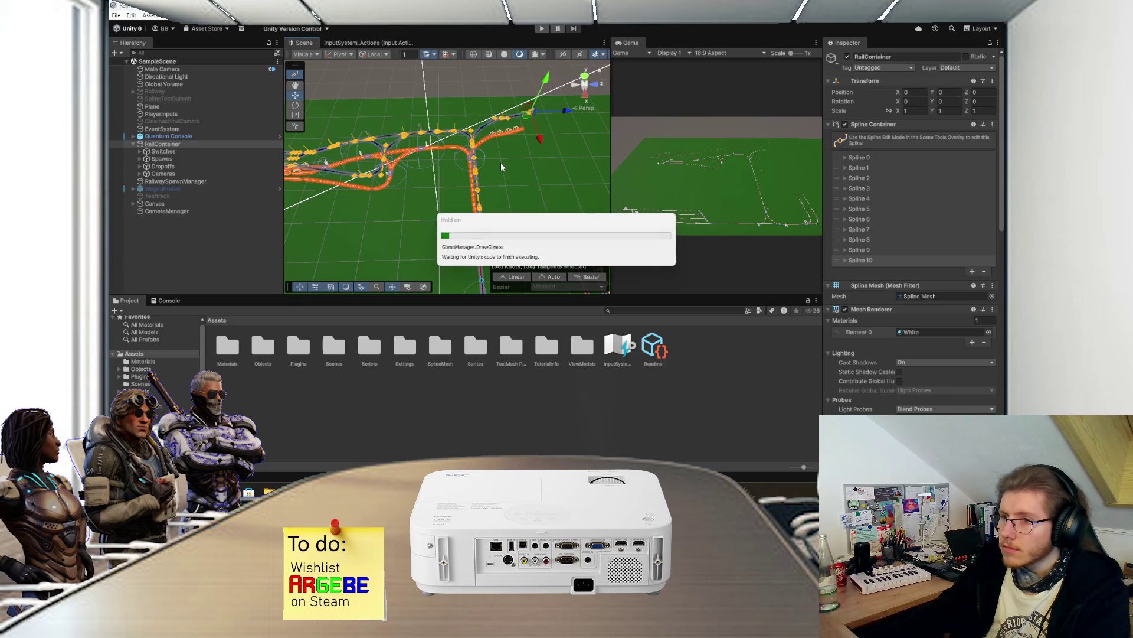
pyautogui.click(506, 278)
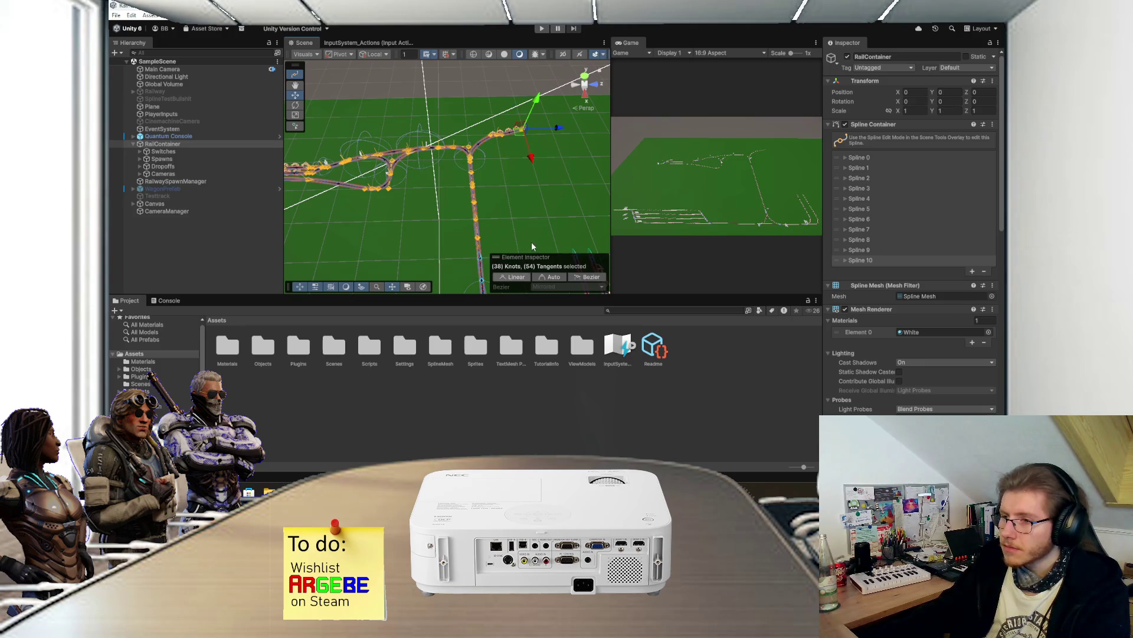
pyautogui.click(534, 210)
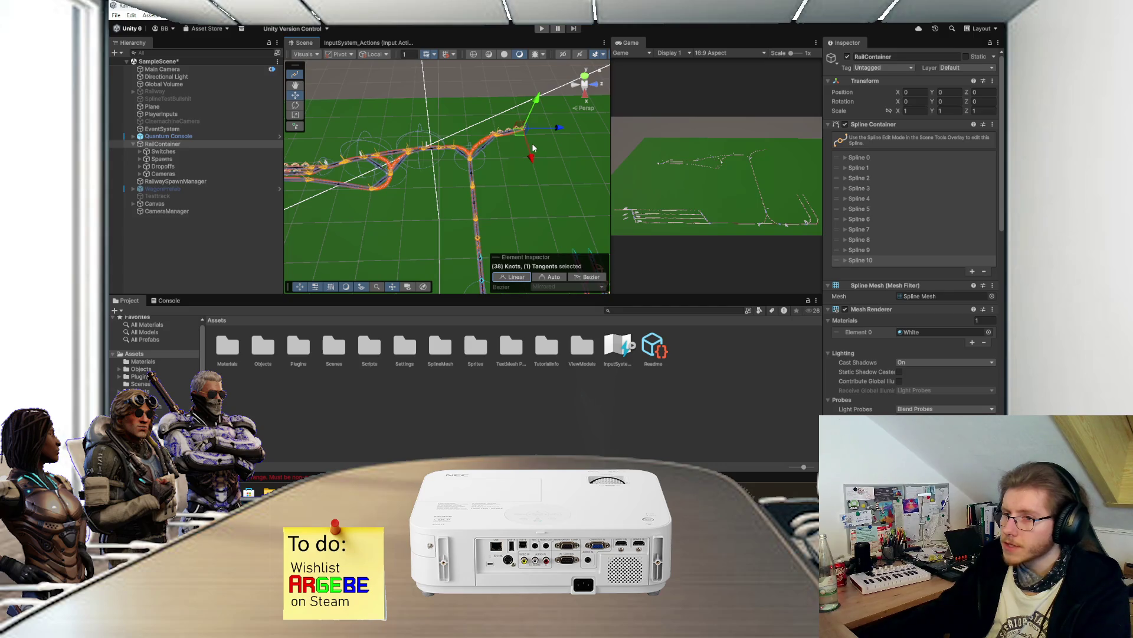
pyautogui.scroll(3, 531, 146)
pyautogui.scroll(2, 532, 146)
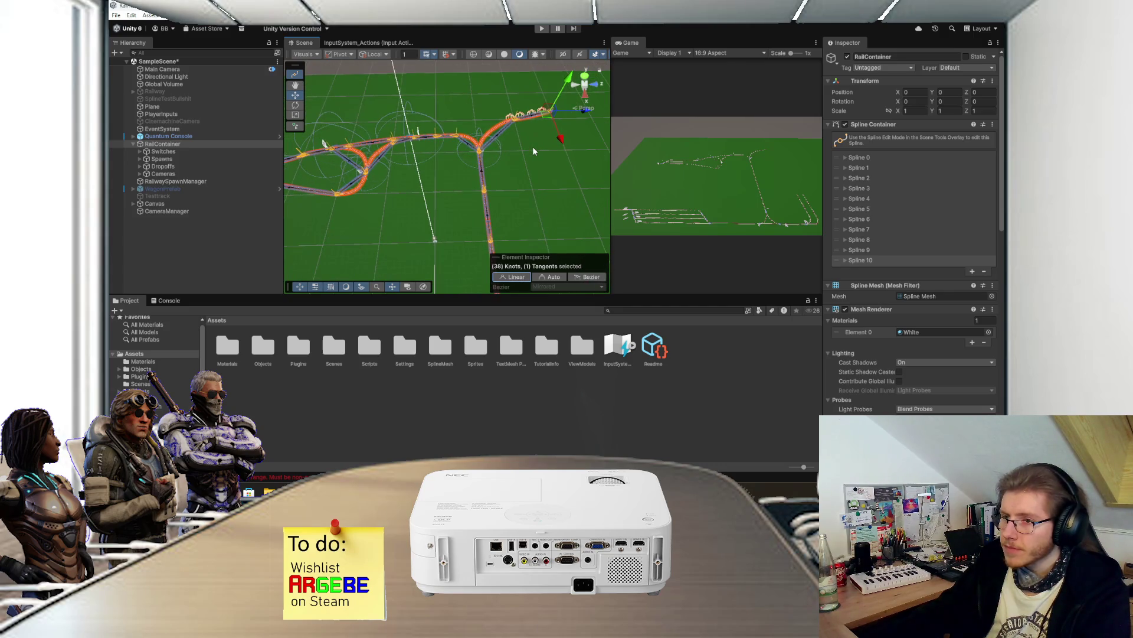
pyautogui.scroll(2, 532, 146)
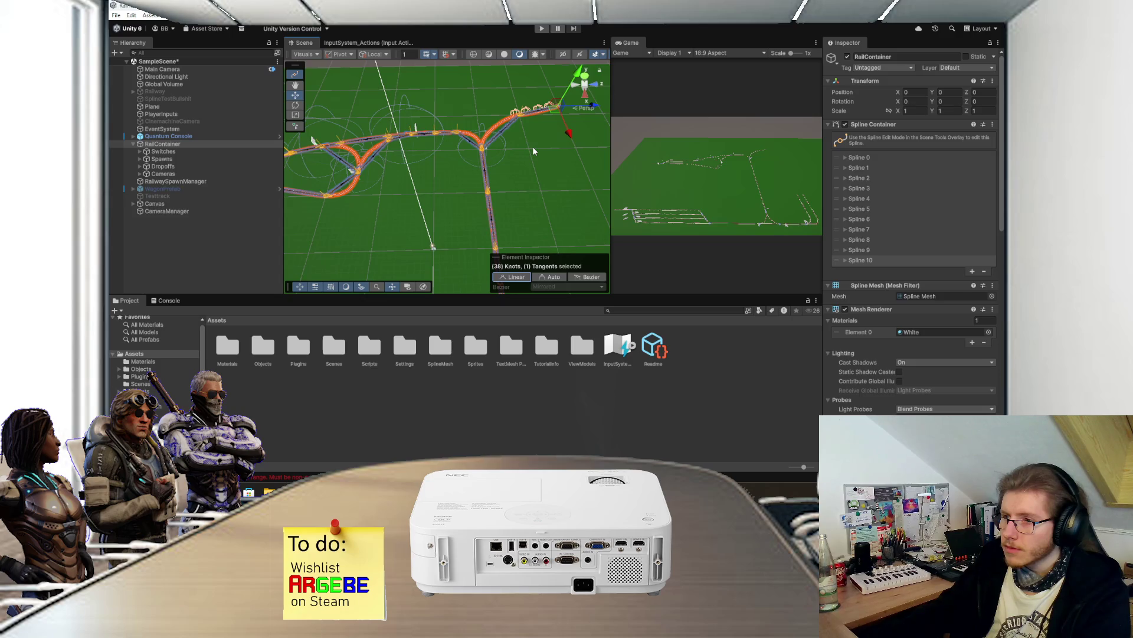
# - Deselect the track and switch to GitHub Desktop to check for changes
pyautogui.click(233, 231)
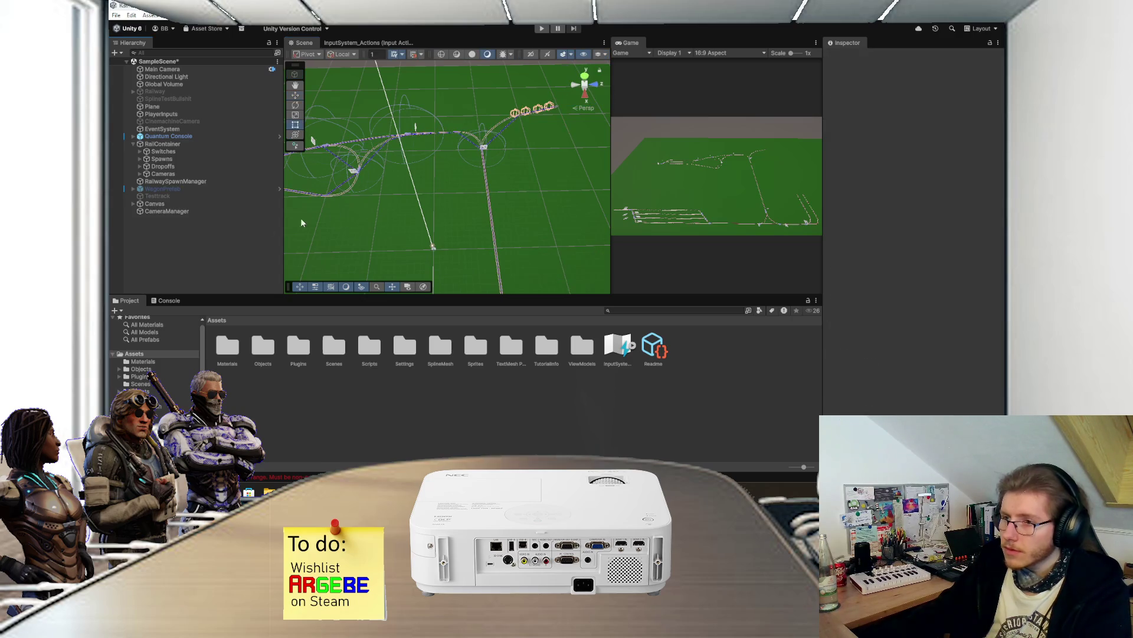
pyautogui.scroll(-2, 405, 193)
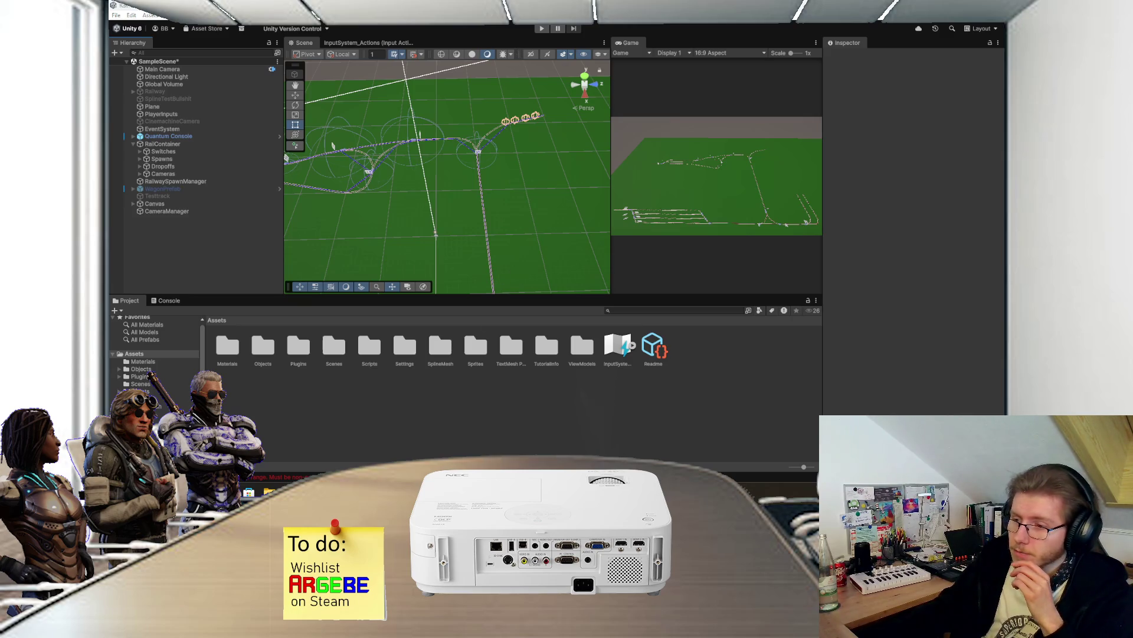
pyautogui.hotkey('alt', 'Tab')
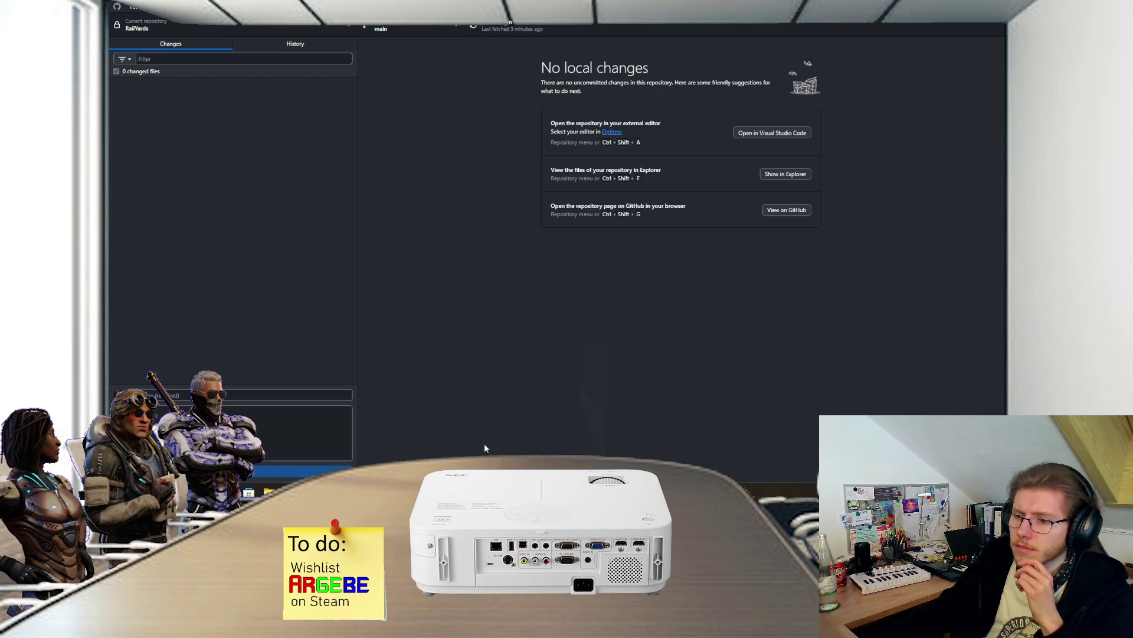
# - Dismiss Unity's save-scene prompt, then inspect the one changed file, LiberationSans SDF - Fallback.asset, in GitHub Desktop
pyautogui.hotkey('alt', 'Tab')
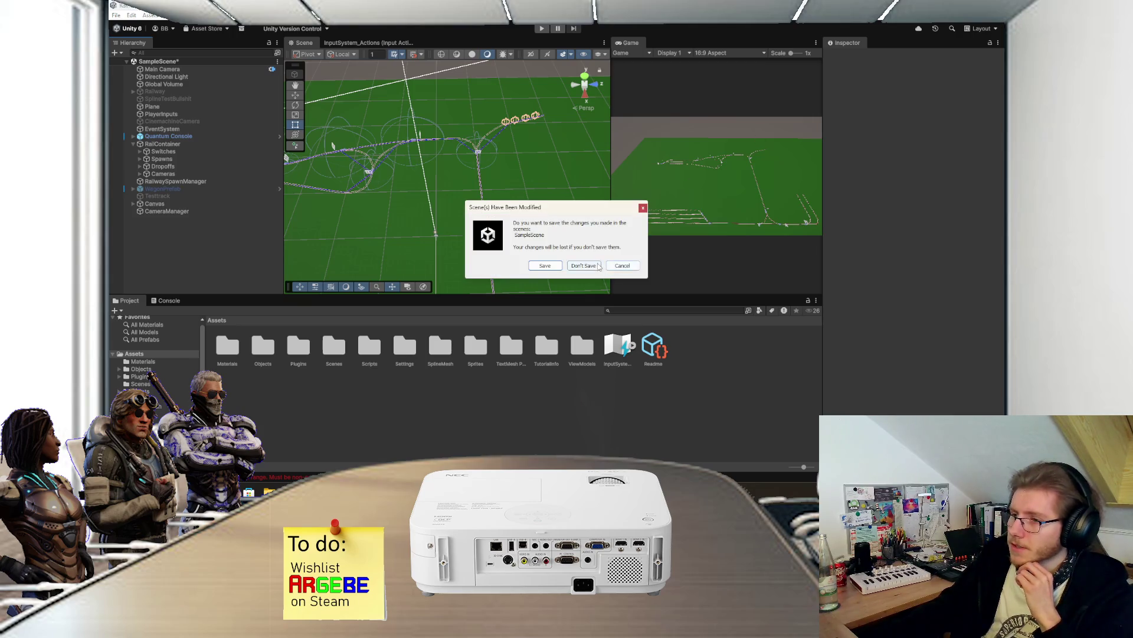
pyautogui.click(588, 267)
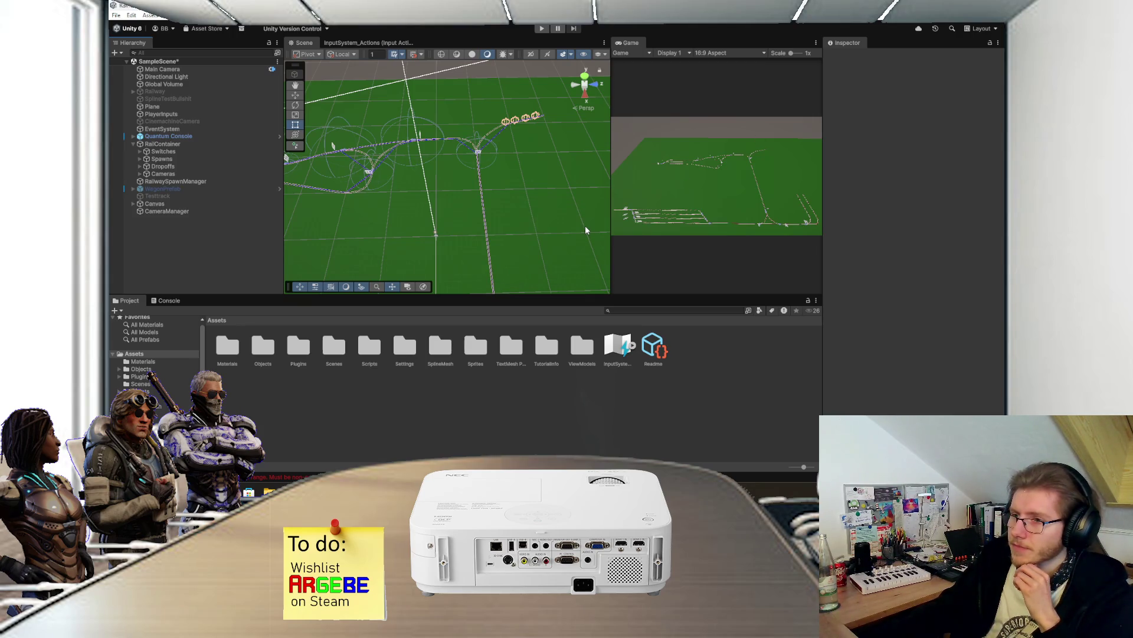
pyautogui.hotkey('alt', 'Tab')
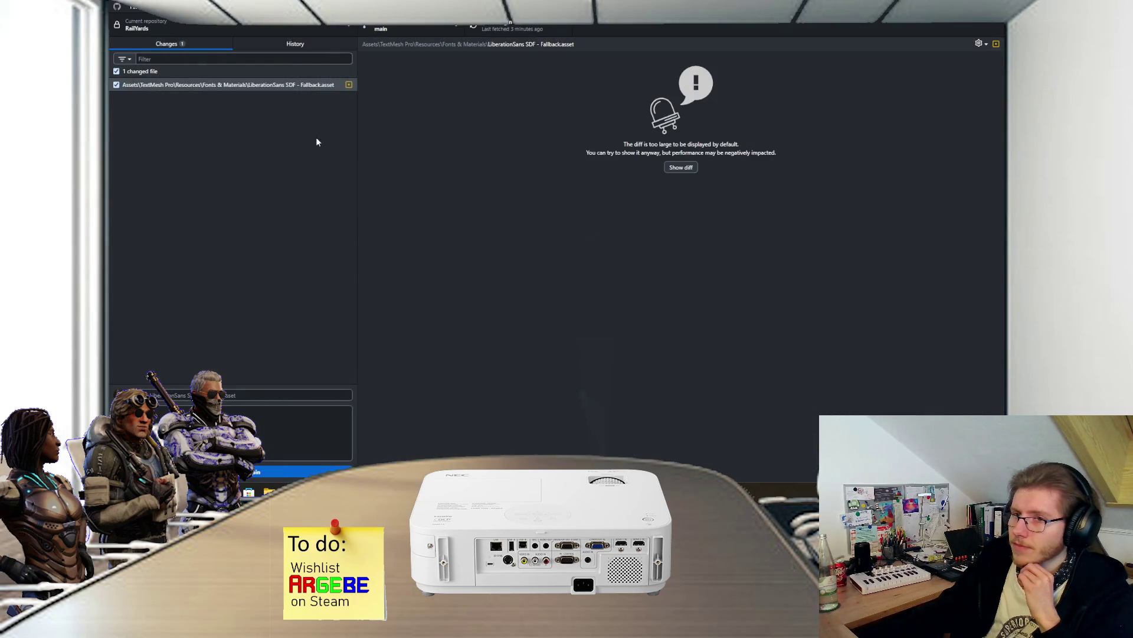
pyautogui.click(263, 87)
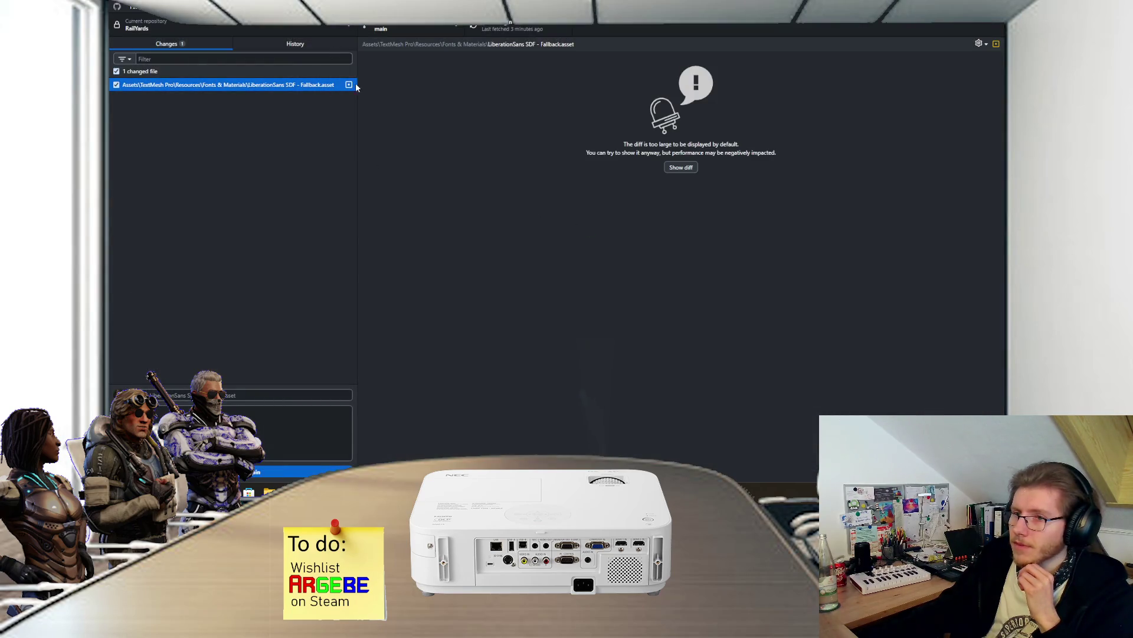
# - Review the comment and code in RailwaySpawnManager.cs that block coupling of done-order carts
pyautogui.hotkey('alt', 'Tab')
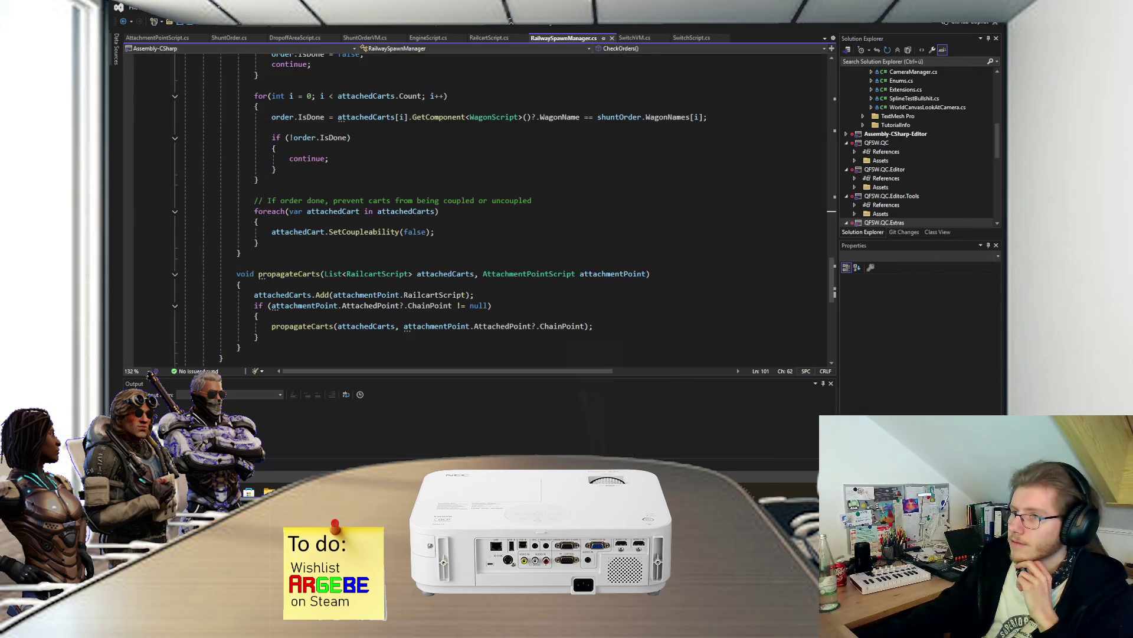
pyautogui.click(518, 202)
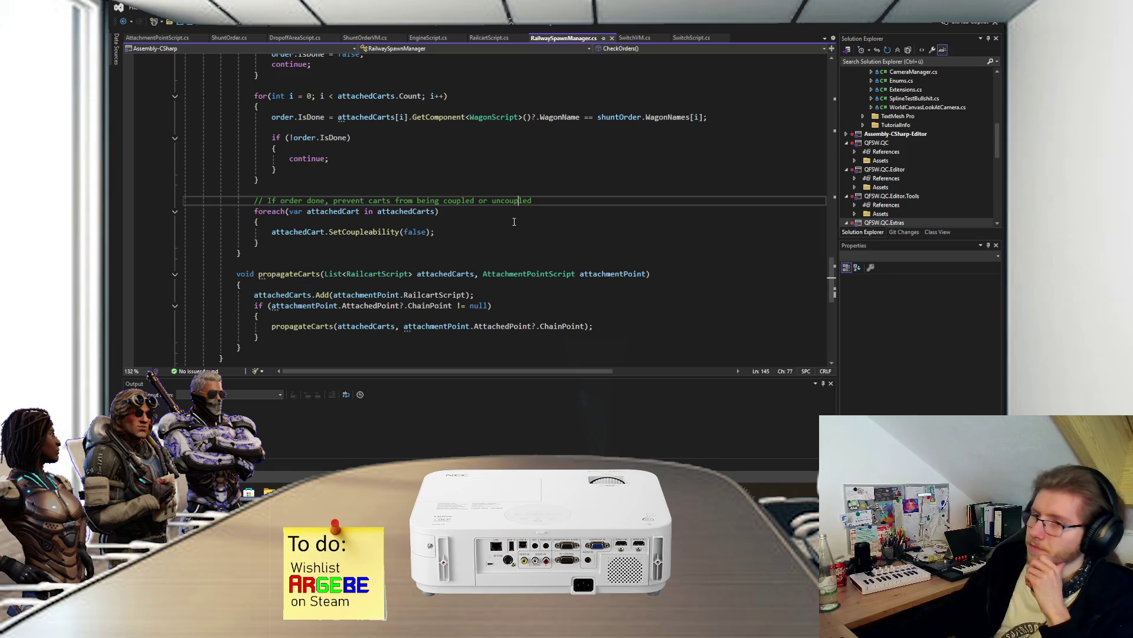
pyautogui.scroll(3, 514, 221)
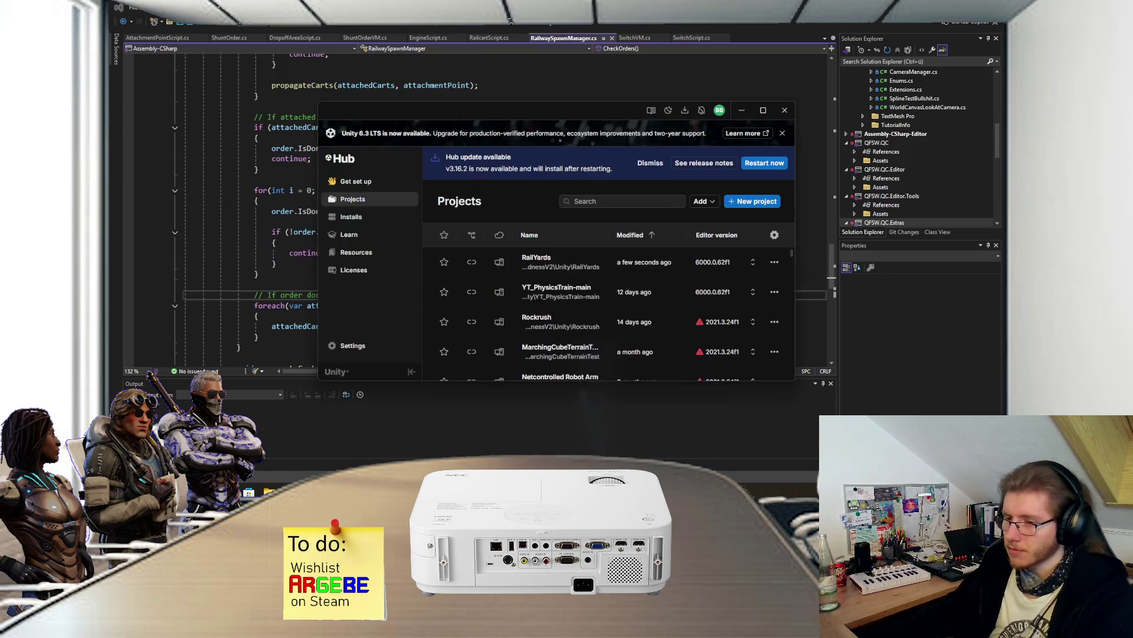